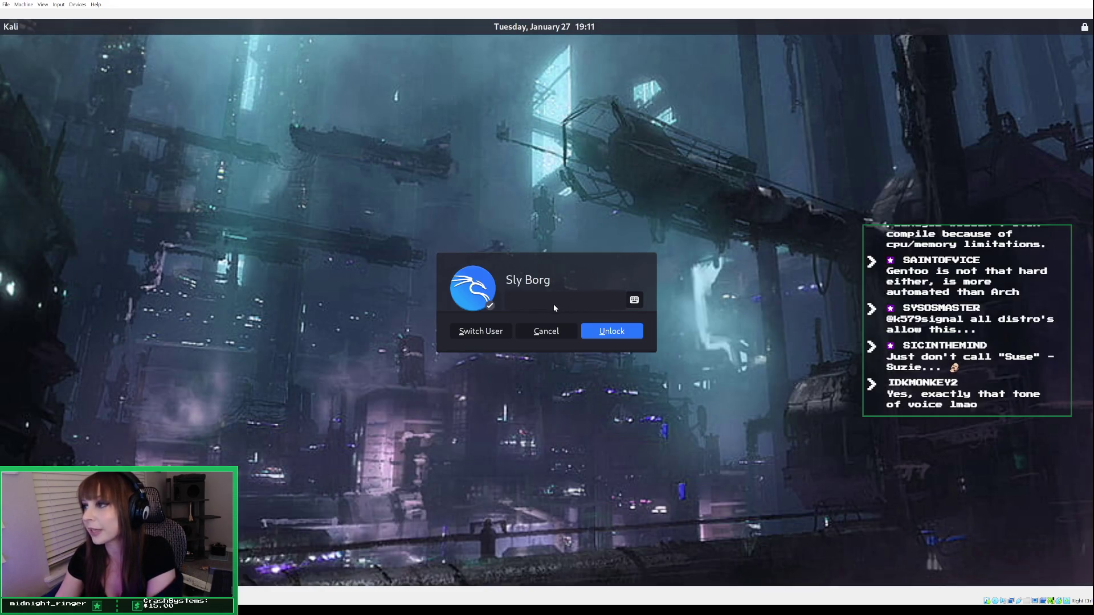
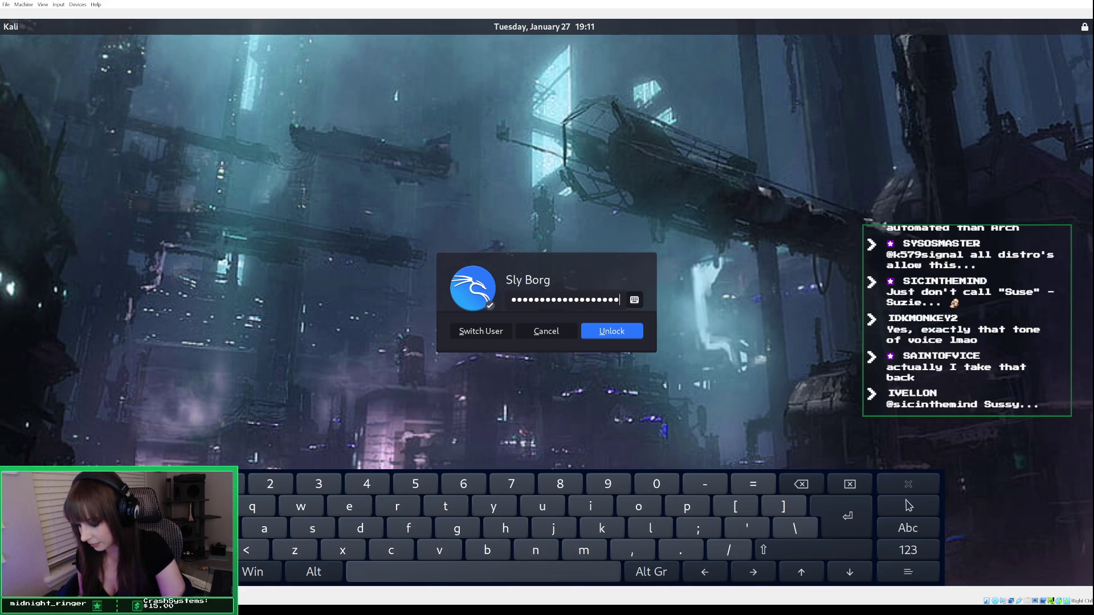
Unlock the Kali session by entering the account password, fixing the mistyped attempt.
{"action": "key", "text": "Return"}
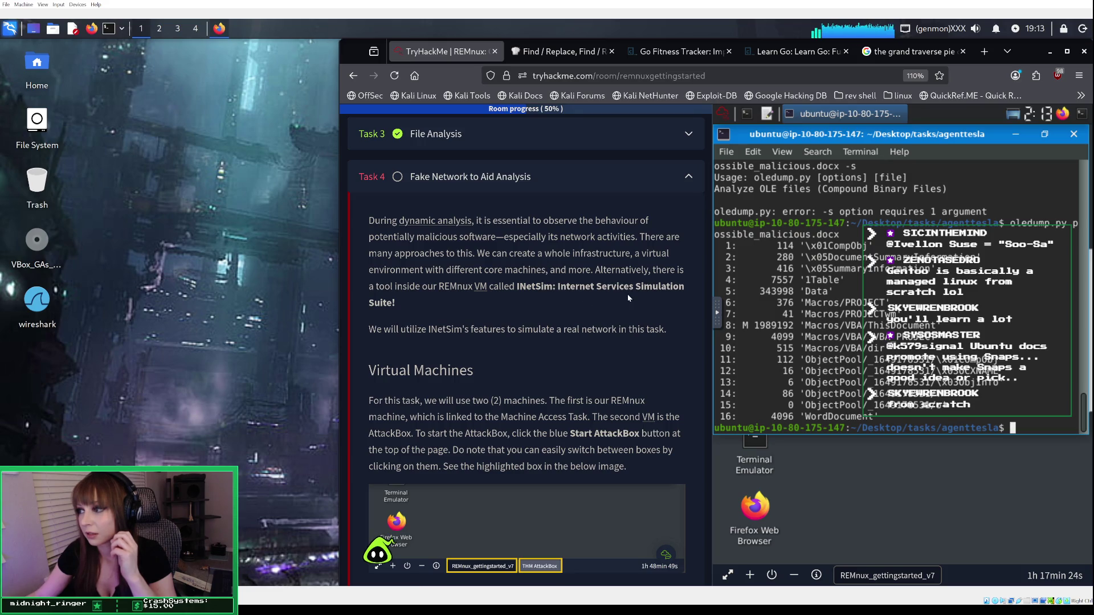
{"action": "scroll", "coordinate": [628, 294], "scroll_direction": "down", "scroll_amount": 3}
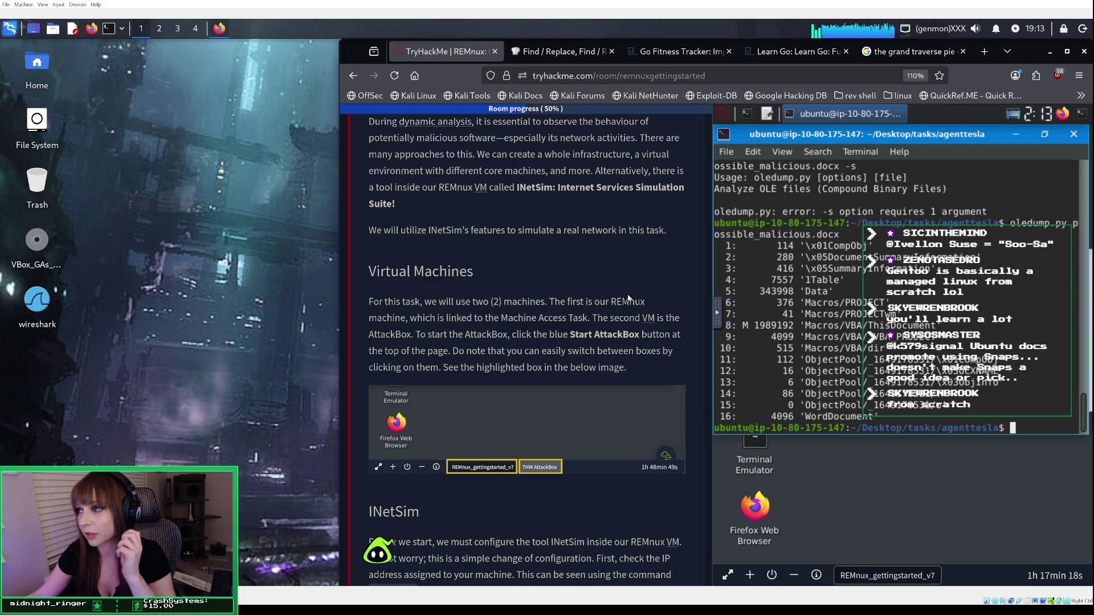
{"action": "scroll", "coordinate": [629, 298], "scroll_direction": "down", "scroll_amount": 3}
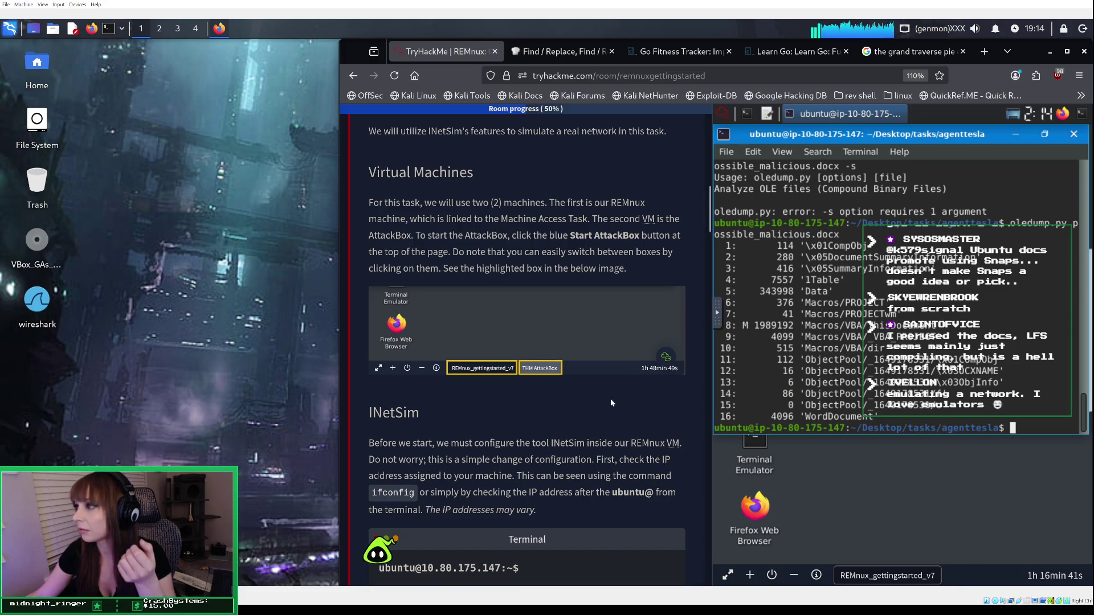
{"action": "scroll", "coordinate": [610, 398], "scroll_direction": "up", "scroll_amount": 5}
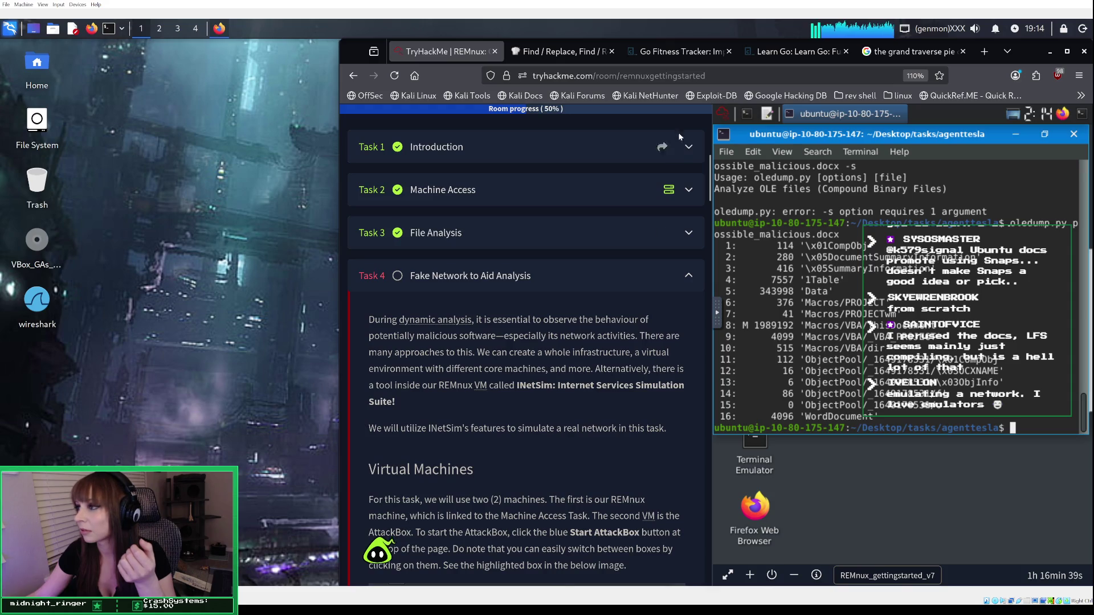
{"action": "scroll", "coordinate": [626, 402], "scroll_direction": "down", "scroll_amount": 2}
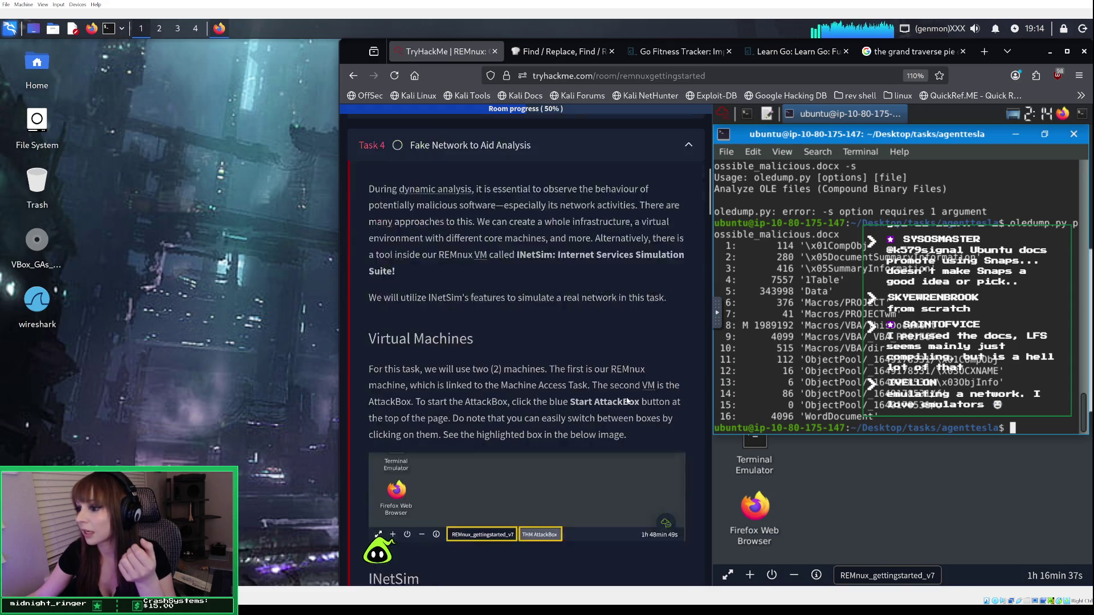
{"action": "scroll", "coordinate": [627, 402], "scroll_direction": "up", "scroll_amount": 1}
{"action": "scroll", "coordinate": [627, 402], "scroll_direction": "down", "scroll_amount": 2}
{"action": "scroll", "coordinate": [627, 401], "scroll_direction": "down", "scroll_amount": 4}
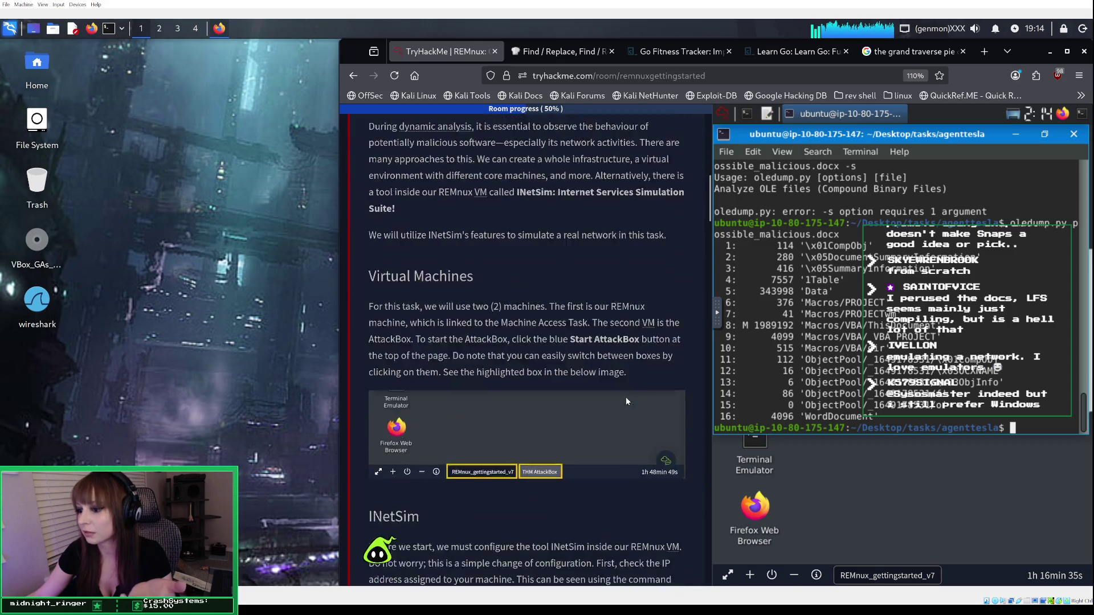
{"action": "scroll", "coordinate": [626, 401], "scroll_direction": "up", "scroll_amount": 2}
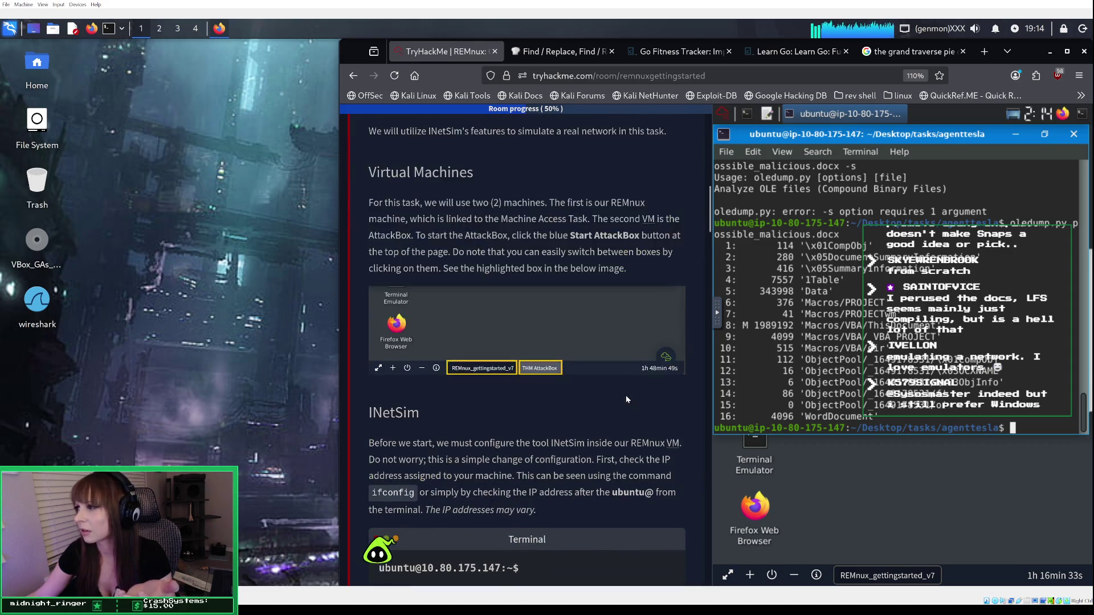
{"action": "scroll", "coordinate": [627, 401], "scroll_direction": "up", "scroll_amount": 2}
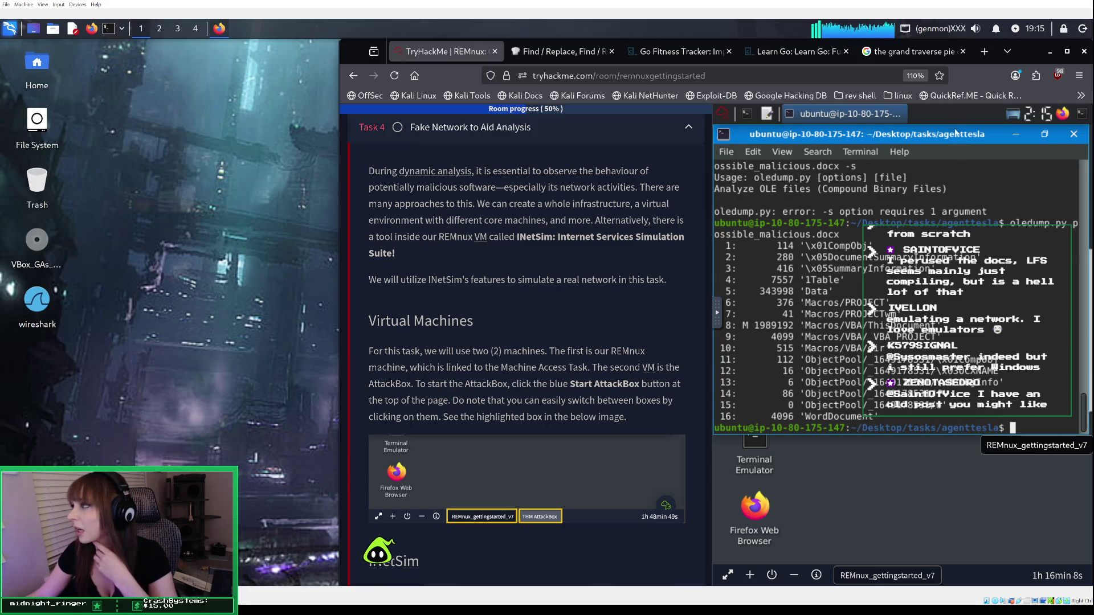
Minimise the REMnux terminal and scroll the room page back up to its header.
{"action": "left_click", "coordinate": [1014, 136]}
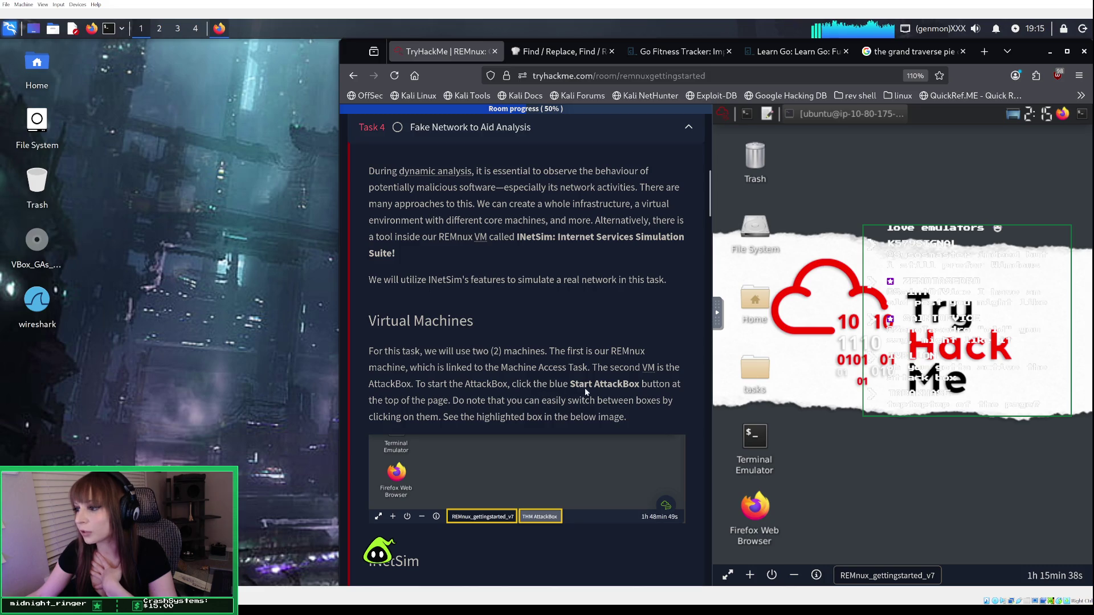
{"action": "scroll", "coordinate": [645, 392], "scroll_direction": "up", "scroll_amount": 10}
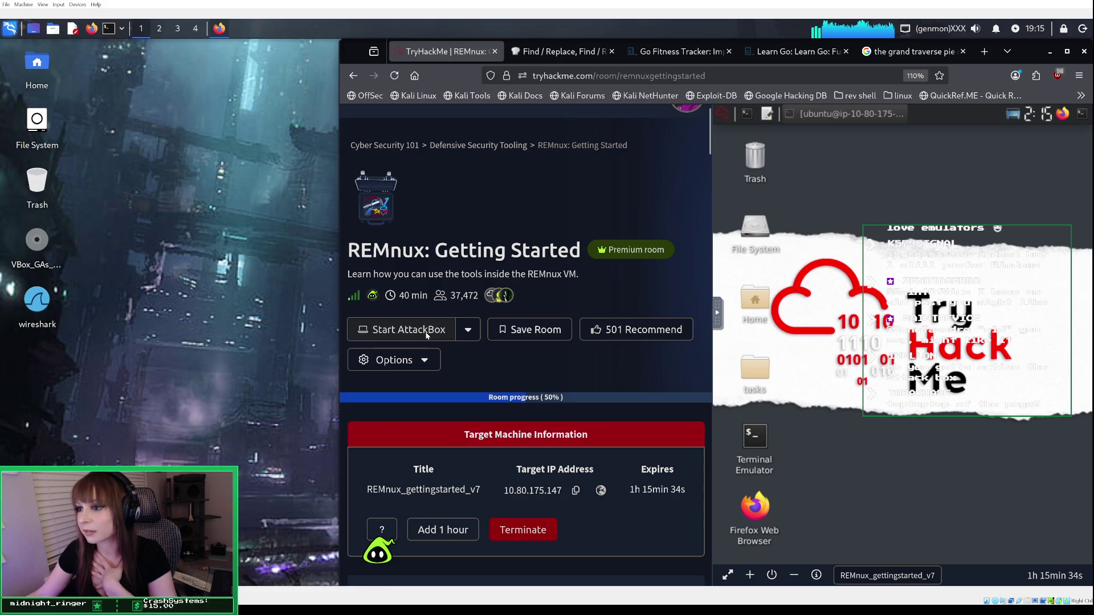
Start the AttackBox and scroll the room down toward the INetSim instructions.
{"action": "left_click", "coordinate": [427, 333]}
{"action": "scroll", "coordinate": [583, 395], "scroll_direction": "down", "scroll_amount": 10}
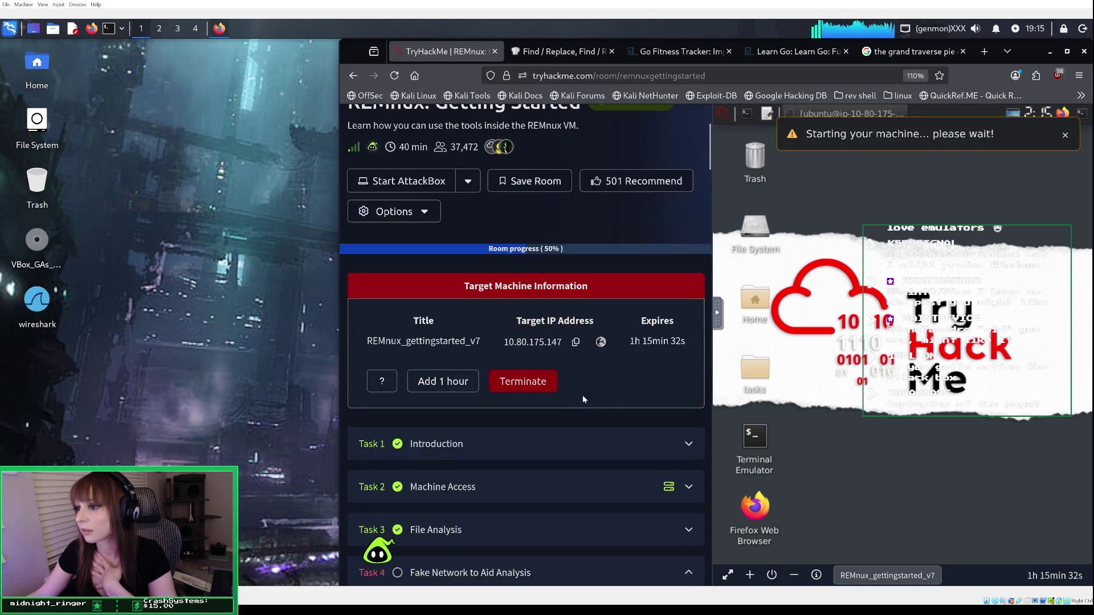
{"action": "scroll", "coordinate": [583, 395], "scroll_direction": "down", "scroll_amount": 6}
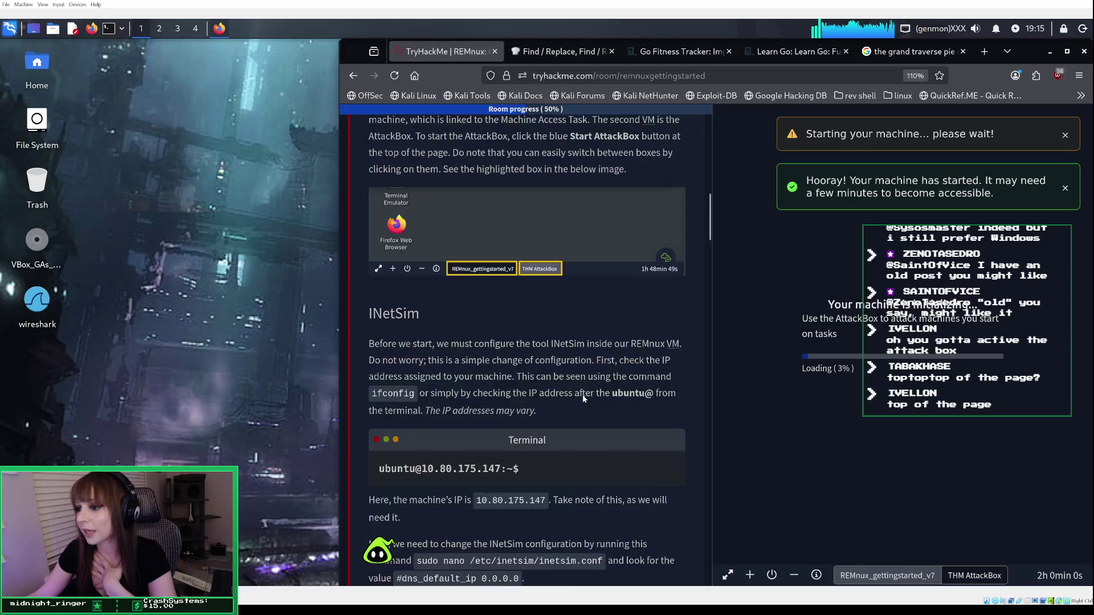
{"action": "scroll", "coordinate": [582, 395], "scroll_direction": "up", "scroll_amount": 3}
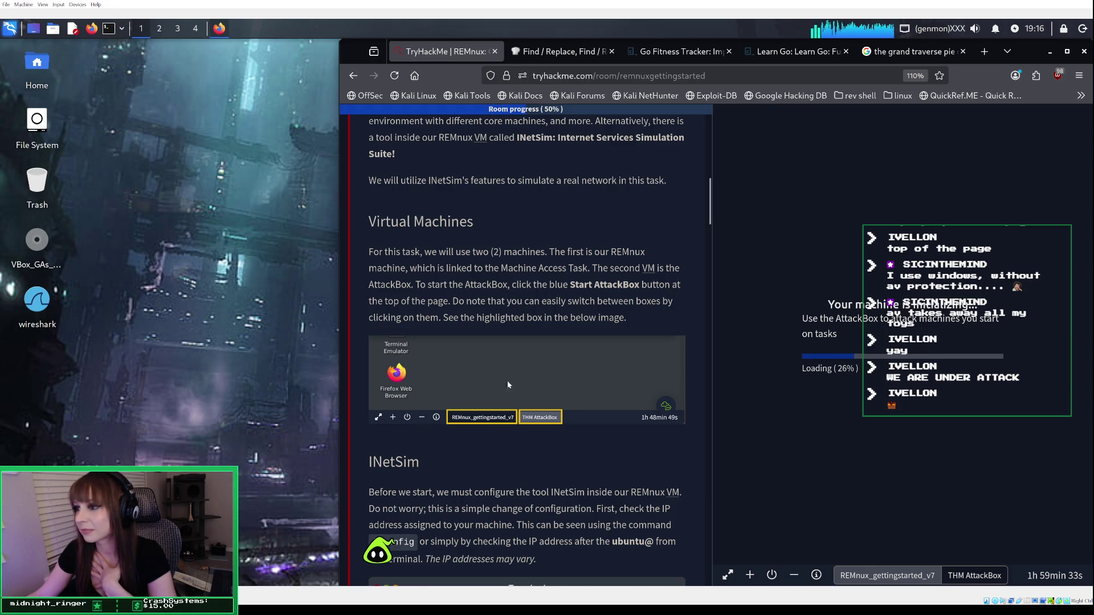
{"action": "scroll", "coordinate": [466, 352], "scroll_direction": "down", "scroll_amount": 3}
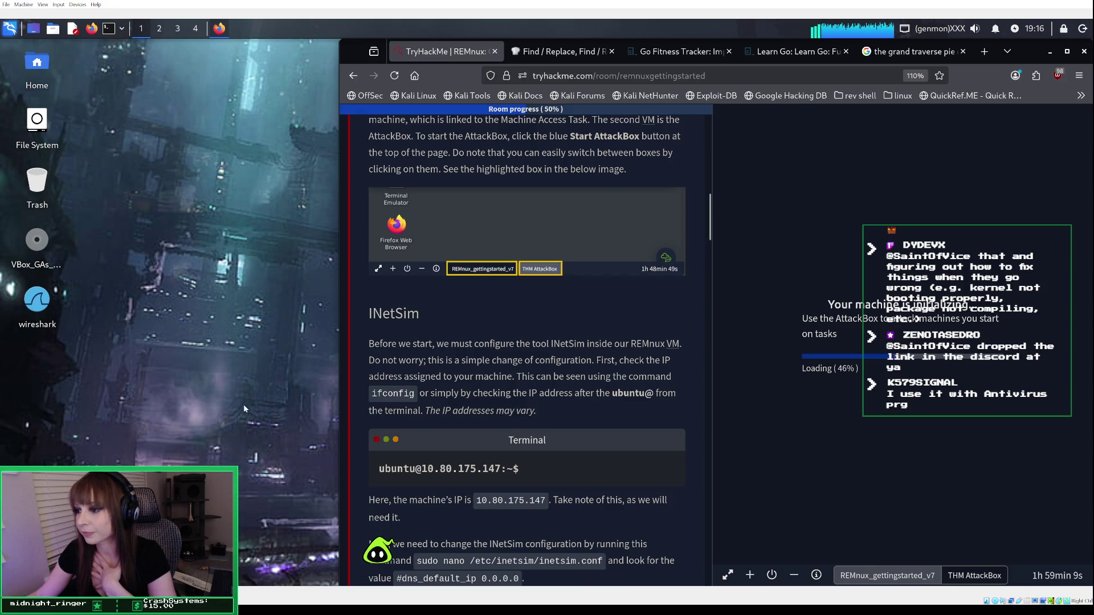
{"action": "scroll", "coordinate": [537, 407], "scroll_direction": "down", "scroll_amount": 3}
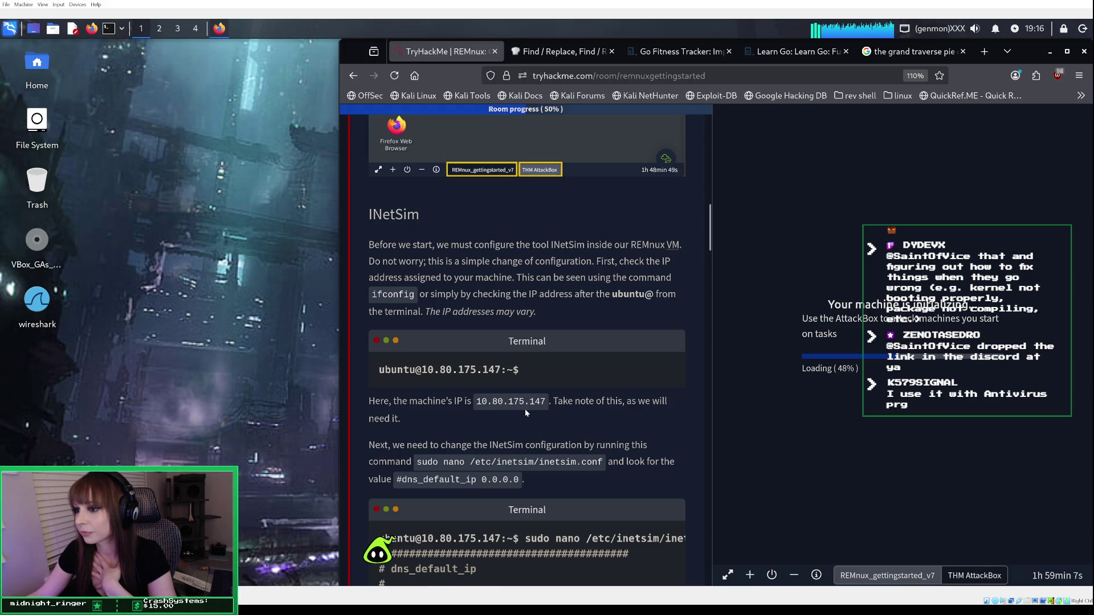
Copy the target machine IP 10.80.175.147 from the room page.
{"action": "left_click_drag", "start_coordinate": [476, 402], "coordinate": [544, 406]}
{"action": "right_click", "coordinate": [546, 407]}
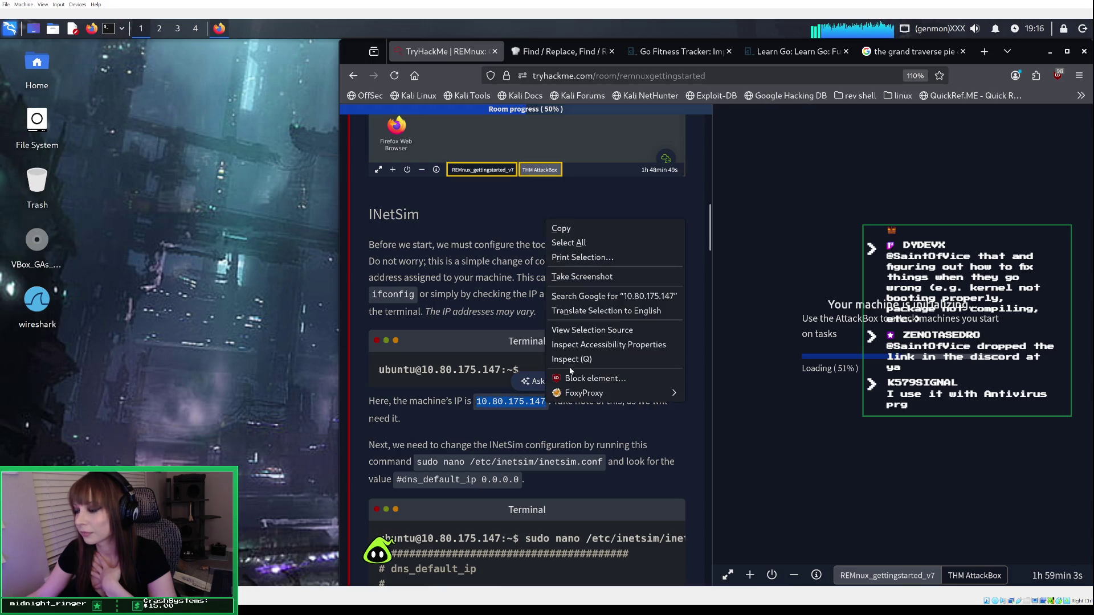
{"action": "left_click", "coordinate": [593, 227]}
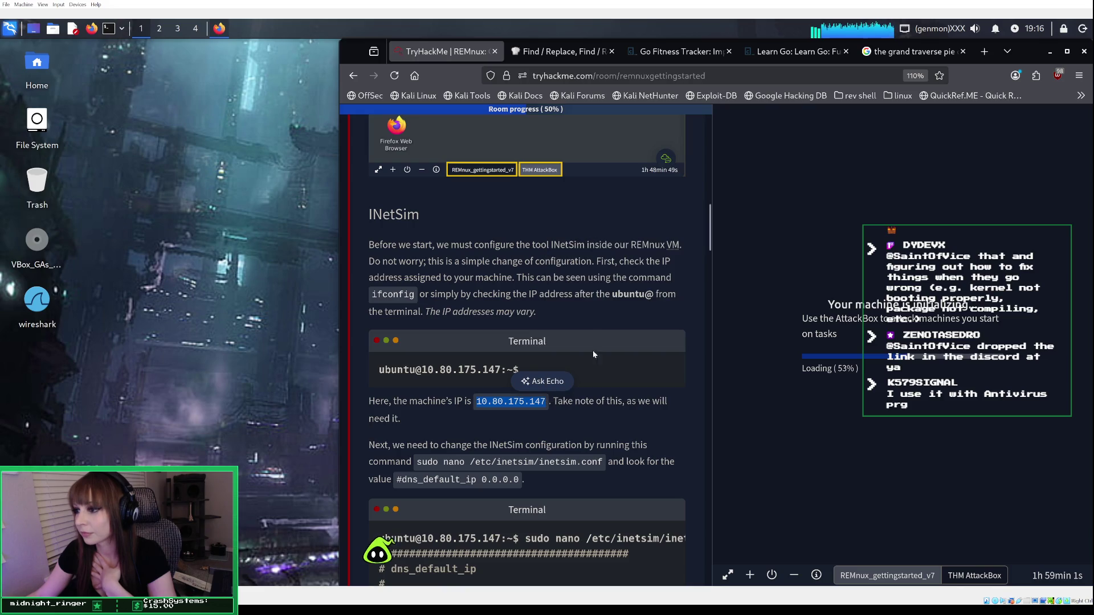
{"action": "left_click", "coordinate": [562, 405]}
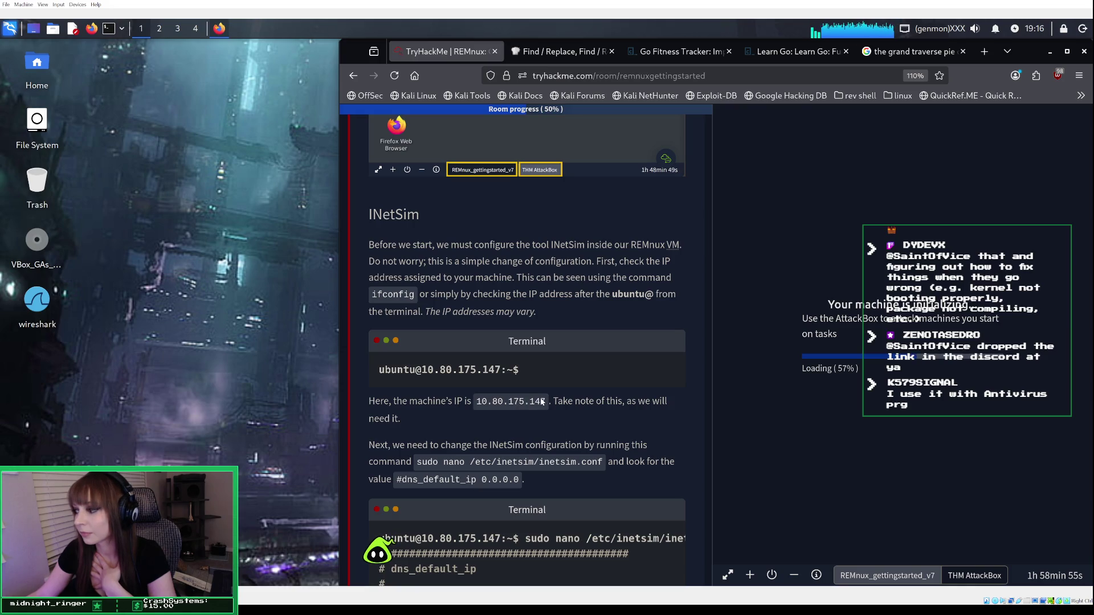
Scroll down to the INetSim section with the ifconfig and sudo nano commands.
{"action": "scroll", "coordinate": [542, 402], "scroll_direction": "up", "scroll_amount": 15}
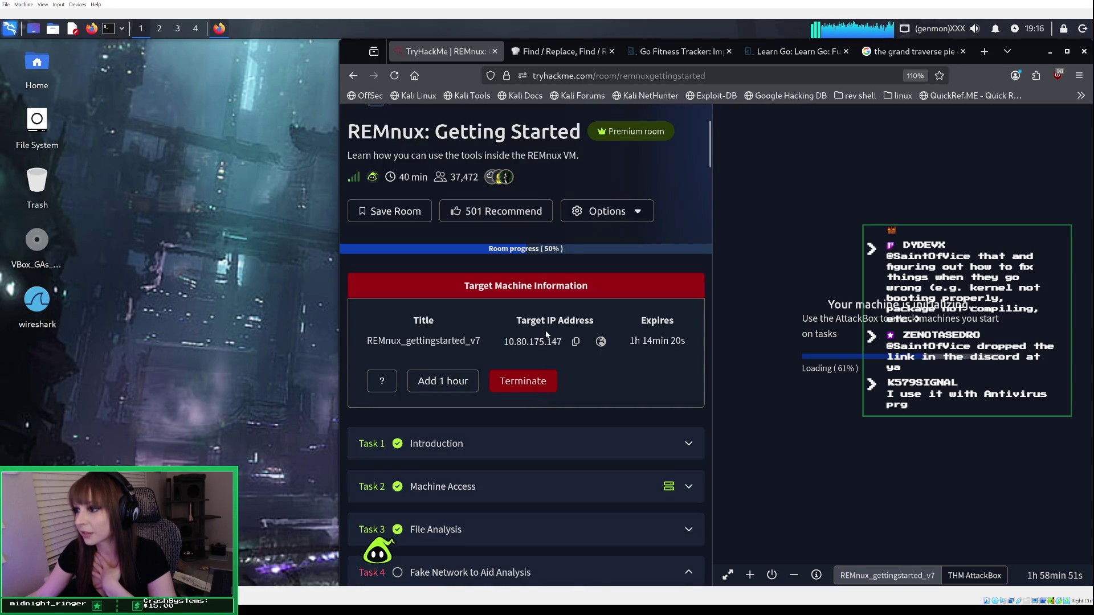
{"action": "scroll", "coordinate": [532, 381], "scroll_direction": "down", "scroll_amount": 2}
{"action": "scroll", "coordinate": [532, 382], "scroll_direction": "down", "scroll_amount": 8}
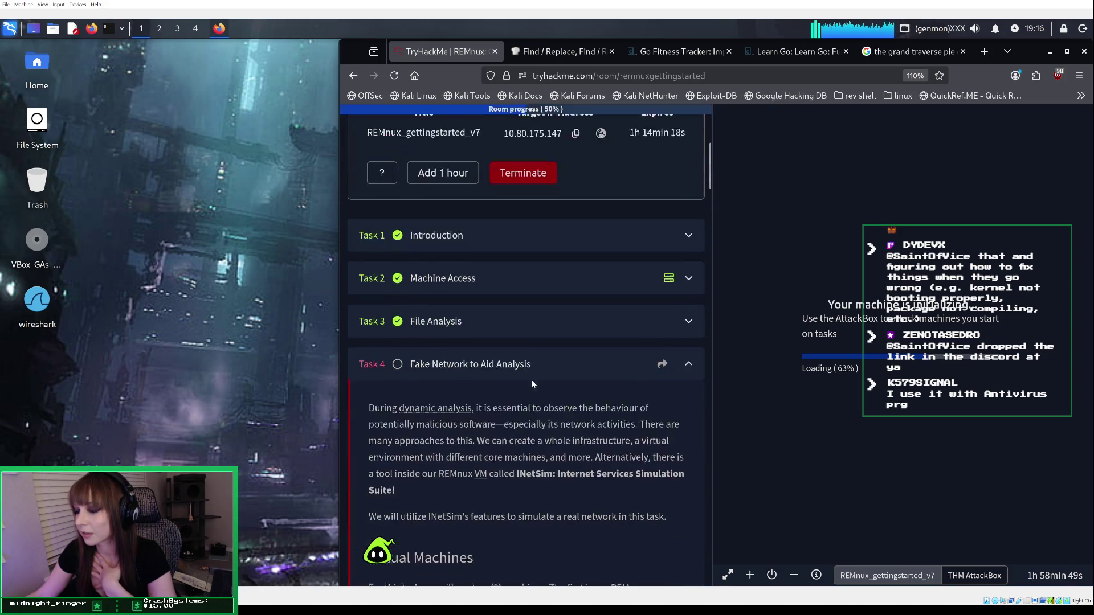
{"action": "scroll", "coordinate": [532, 380], "scroll_direction": "down", "scroll_amount": 3}
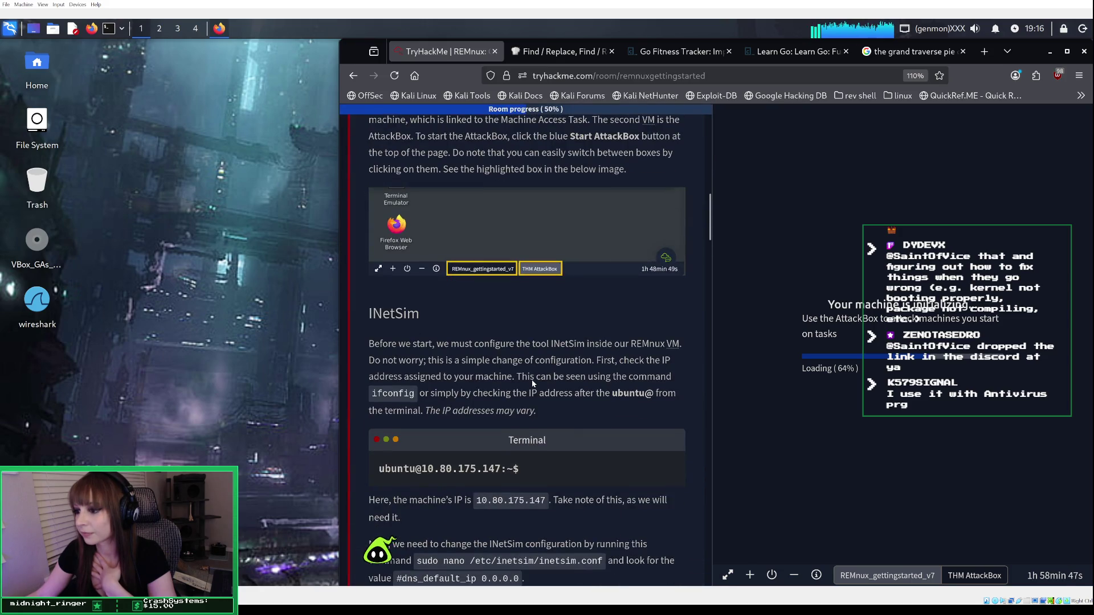
{"action": "scroll", "coordinate": [533, 383], "scroll_direction": "down", "scroll_amount": 1}
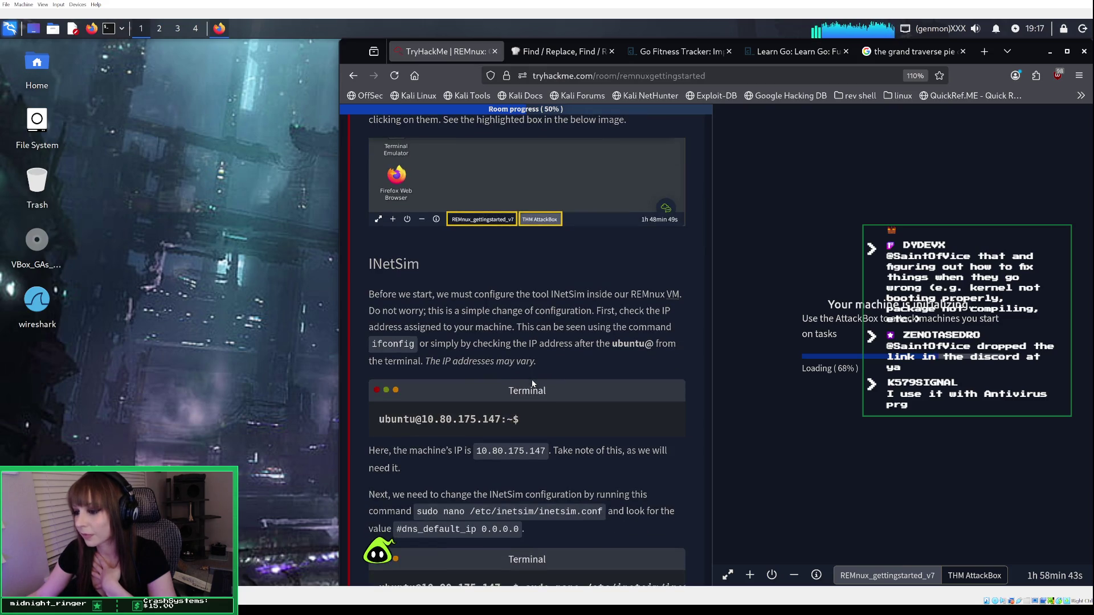
{"action": "scroll", "coordinate": [533, 384], "scroll_direction": "down", "scroll_amount": 1}
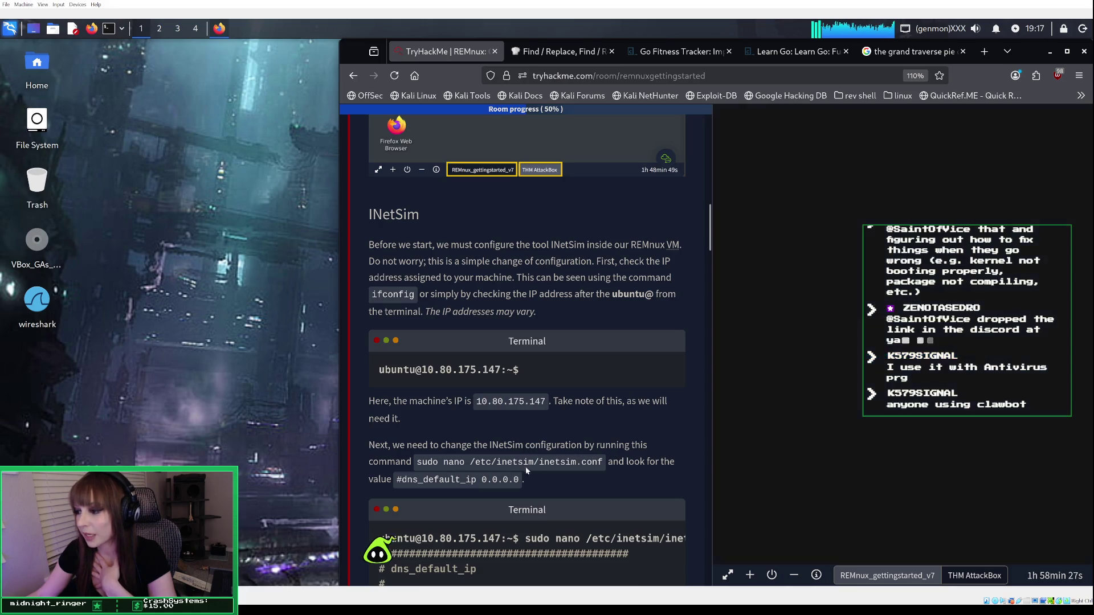
Put the sudo nano /etc/inetsim/inetsim.conf command into the AttackBox clipboard and dismiss its welcome terminal.
{"action": "left_click_drag", "start_coordinate": [417, 463], "coordinate": [604, 466]}
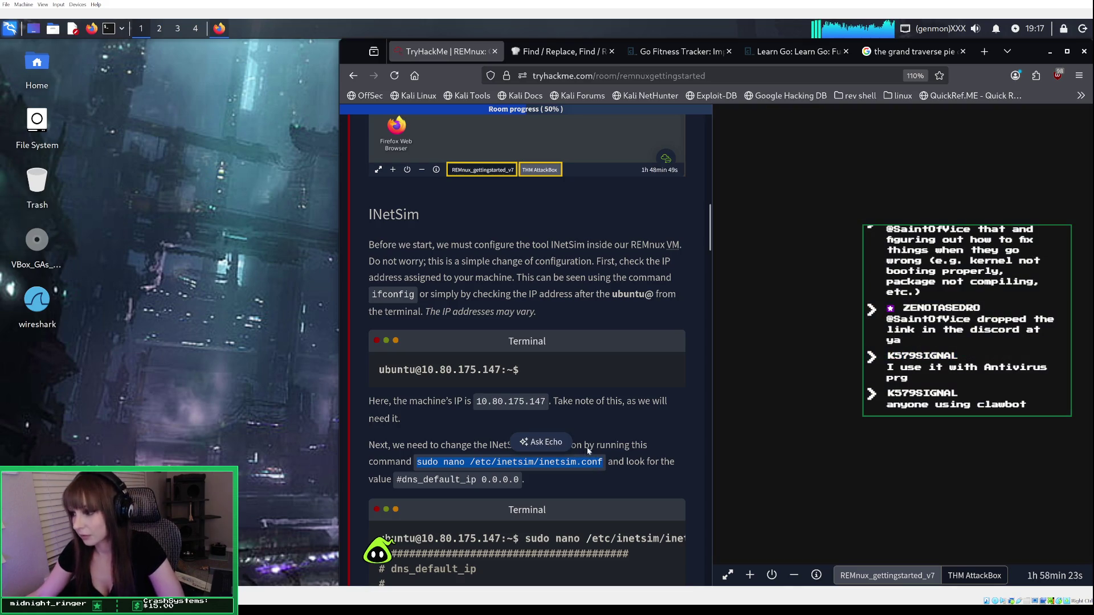
{"action": "left_click", "coordinate": [694, 305]}
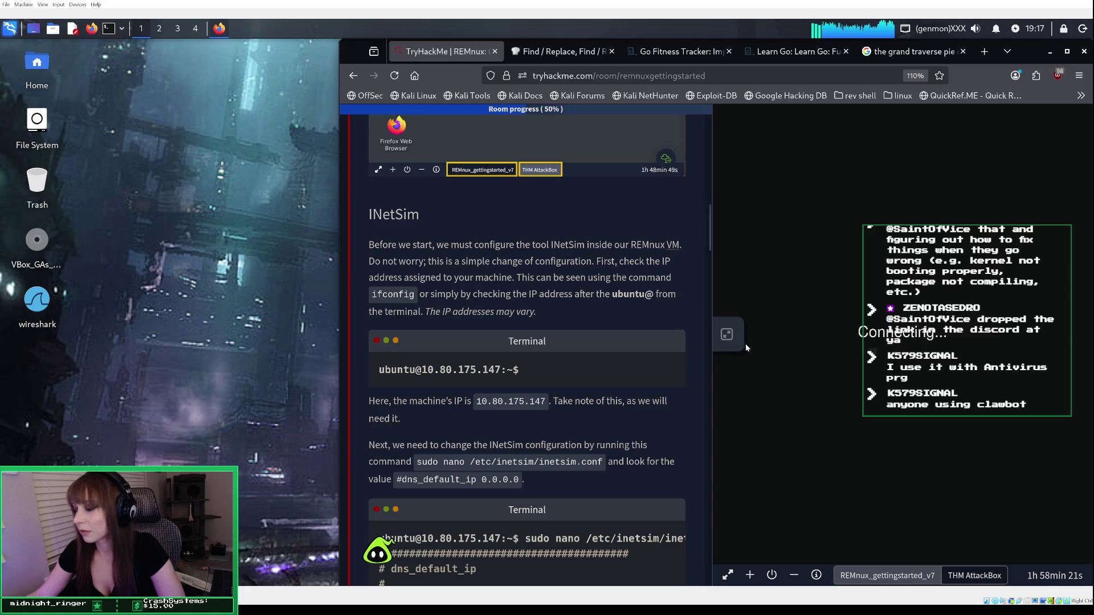
{"action": "left_click", "coordinate": [726, 349]}
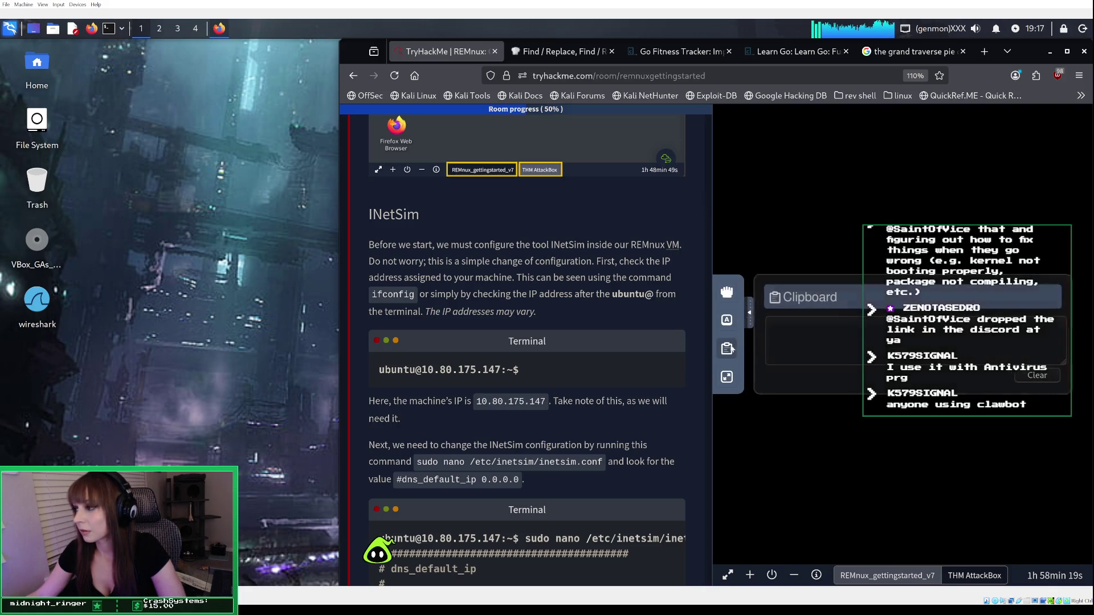
{"action": "key", "text": "ctrl+v"}
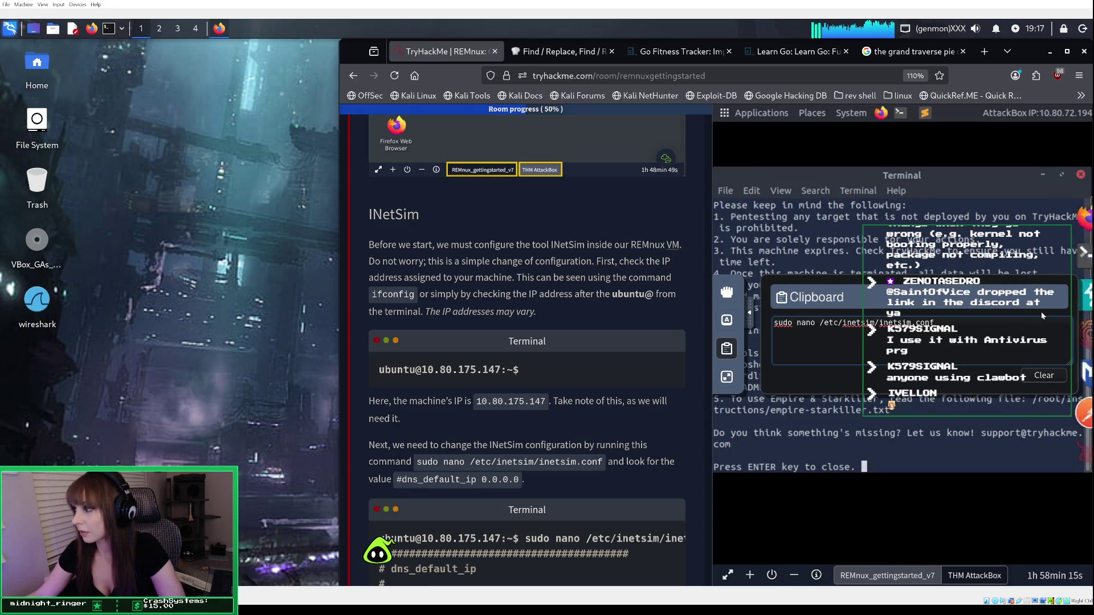
{"action": "left_click", "coordinate": [748, 315]}
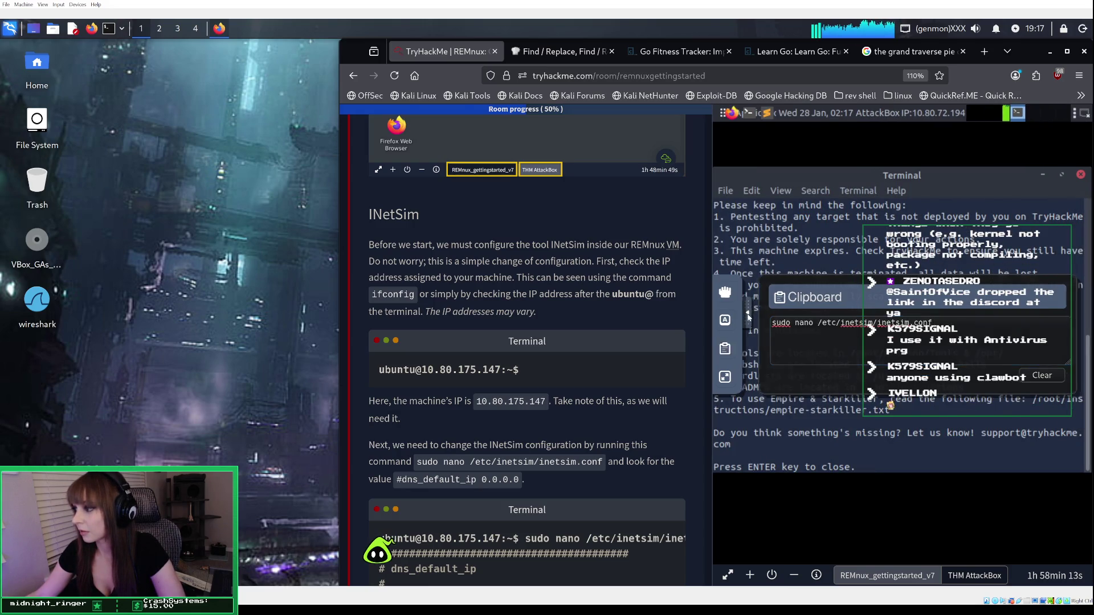
{"action": "key", "text": "Return"}
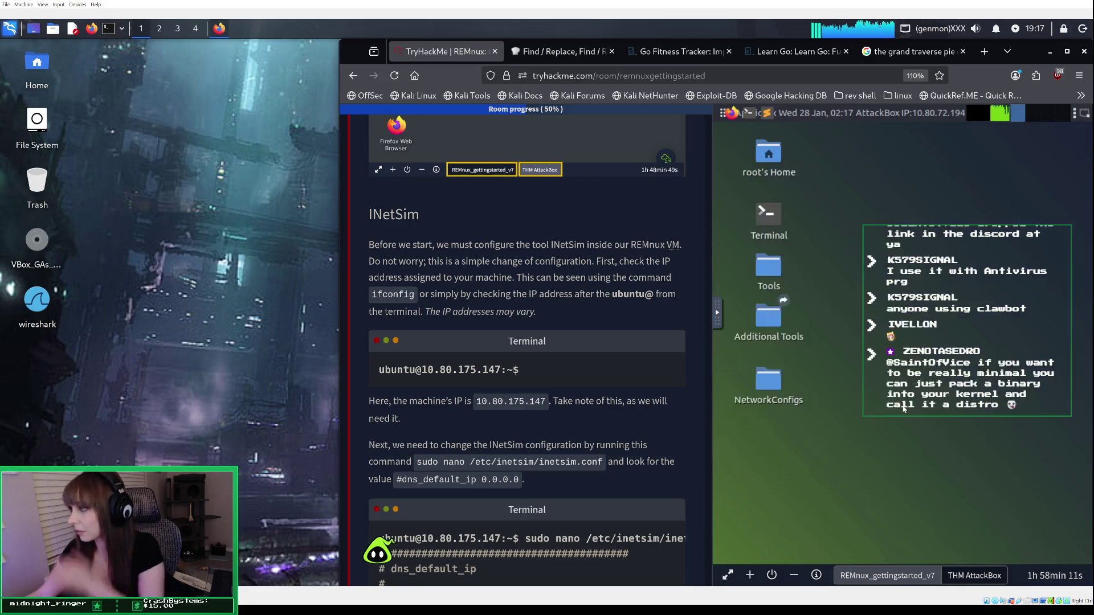
Open an AttackBox terminal with sudo nano /etc/inetsim/inetsim.conf pasted at the prompt.
{"action": "left_click", "coordinate": [1066, 254]}
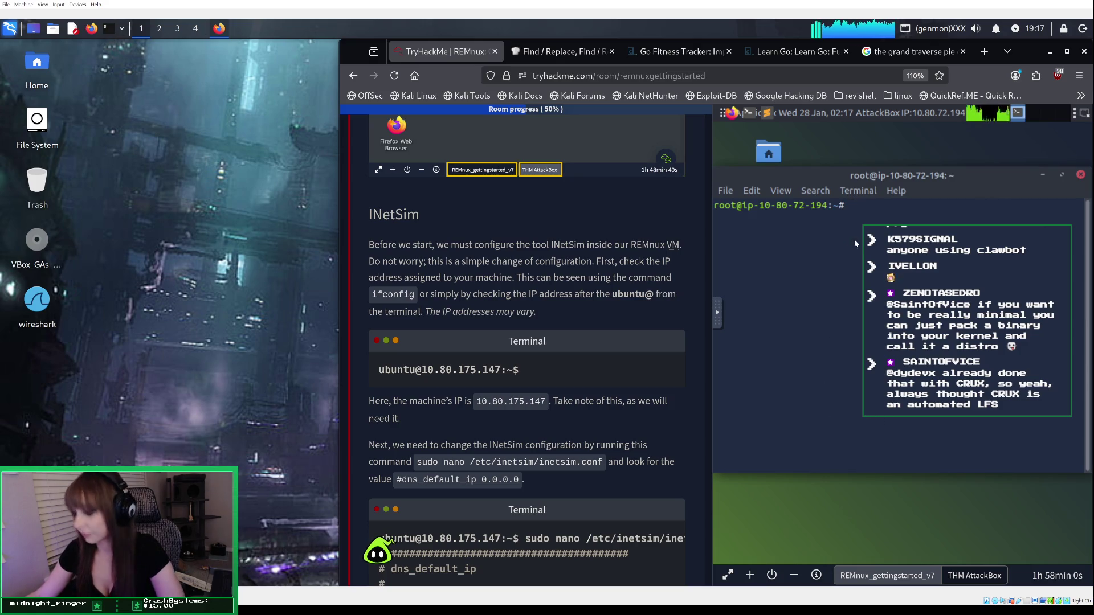
{"action": "key", "text": "ctrl+shift+v"}
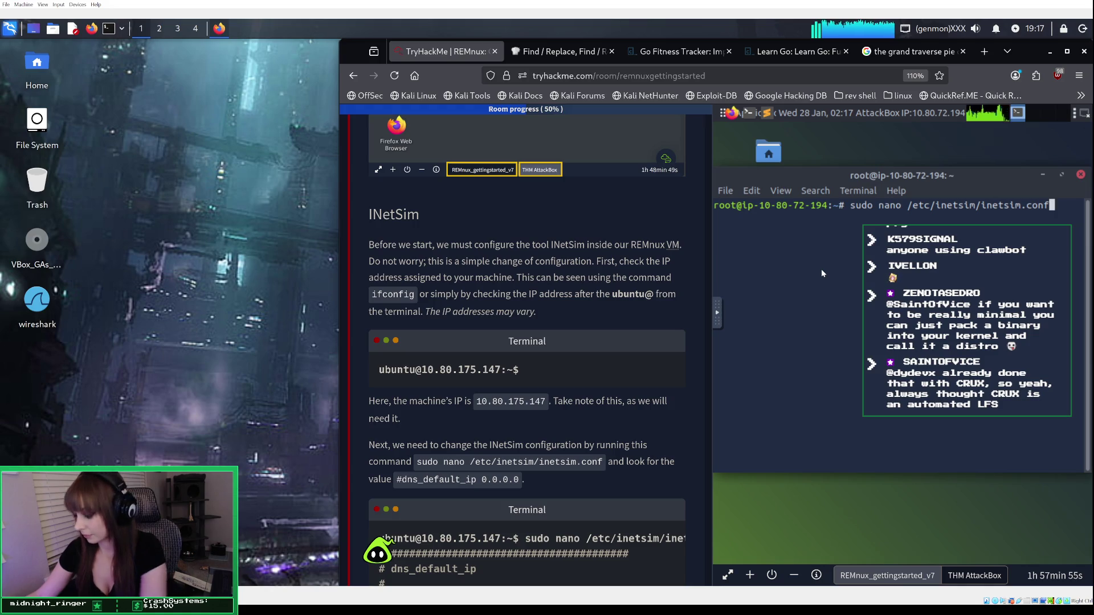
Run the inetsim.conf command on the AttackBox, exit nano, and switch to REMnux_gettingstarted_v7.
{"action": "key", "text": "Return"}
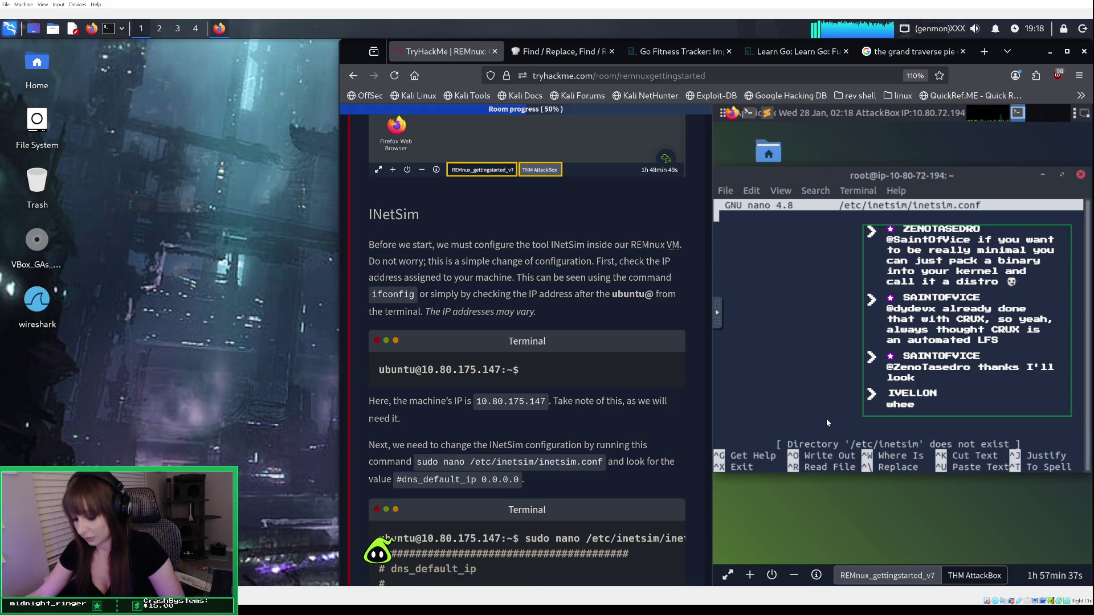
{"action": "key", "text": "ctrl+x"}
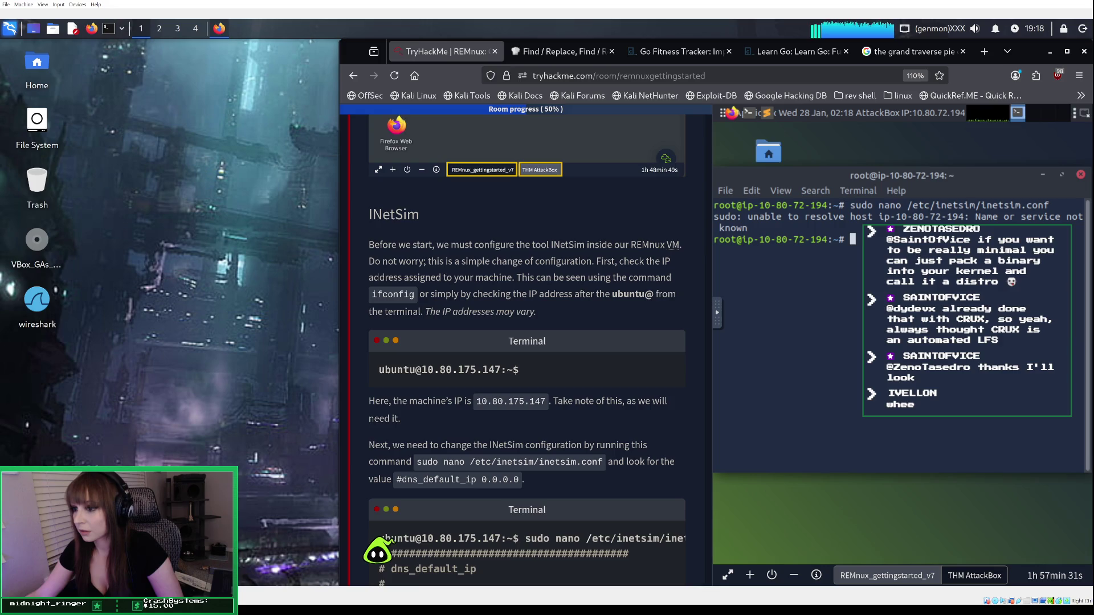
{"action": "left_click", "coordinate": [873, 577]}
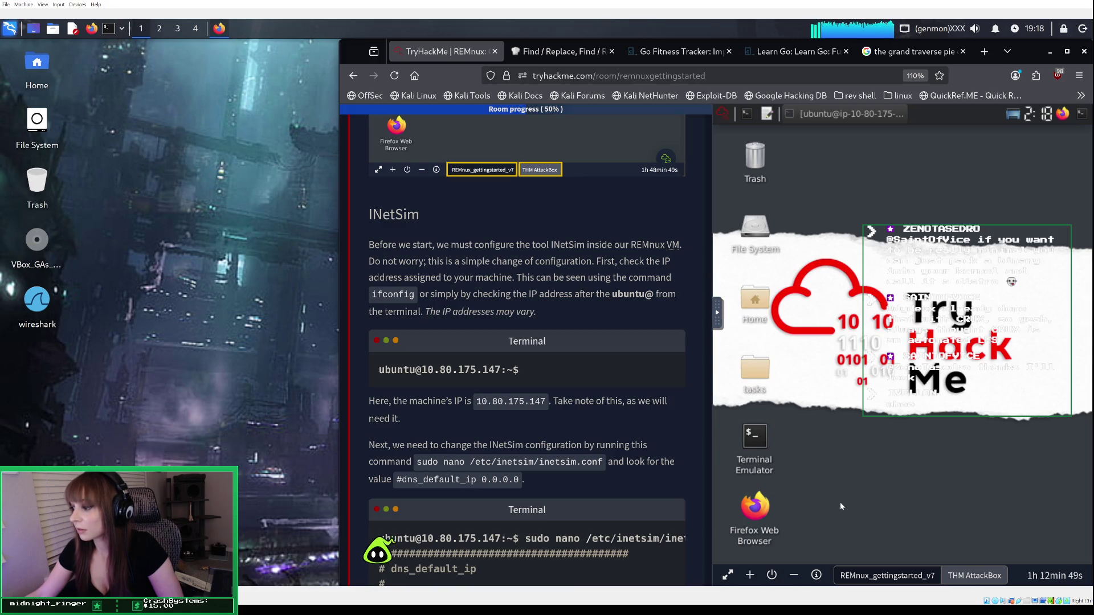
Open a REMnux terminal and try pasting the command from its context menu.
{"action": "double_click", "coordinate": [755, 446]}
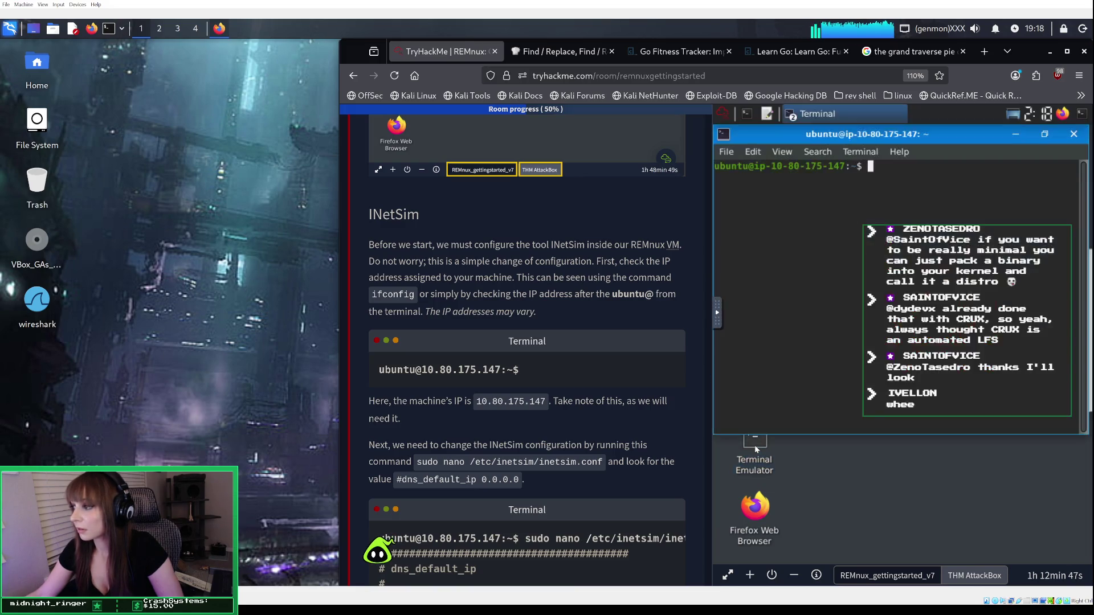
{"action": "right_click", "coordinate": [883, 203]}
{"action": "left_click", "coordinate": [913, 245]}
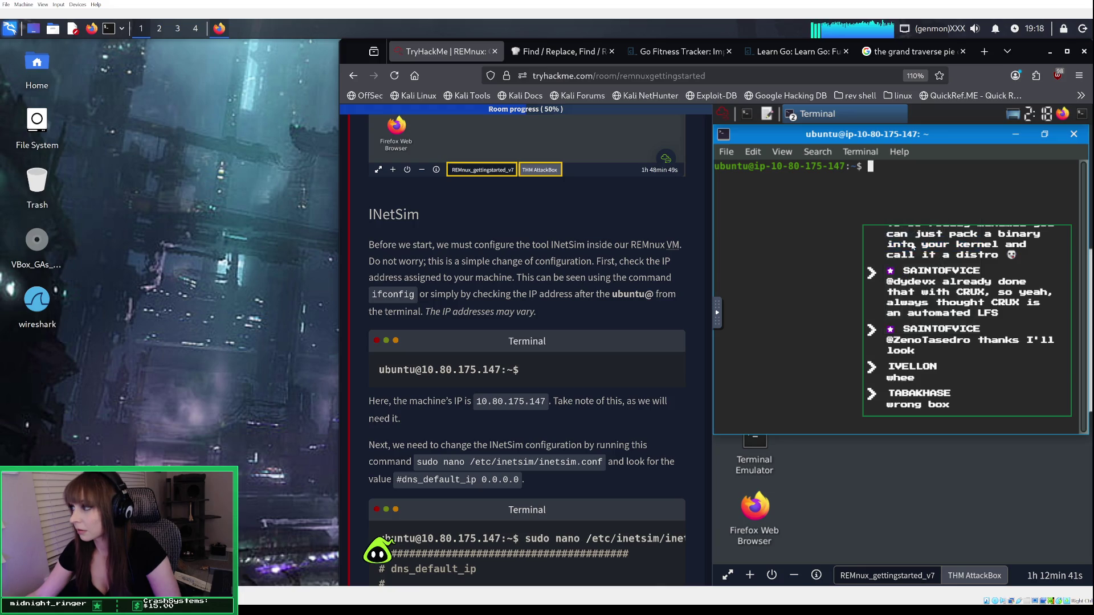
Load sudo nano /etc/inetsim/inetsim.conf into the REMnux clipboard and paste it at the prompt.
{"action": "left_click", "coordinate": [716, 312]}
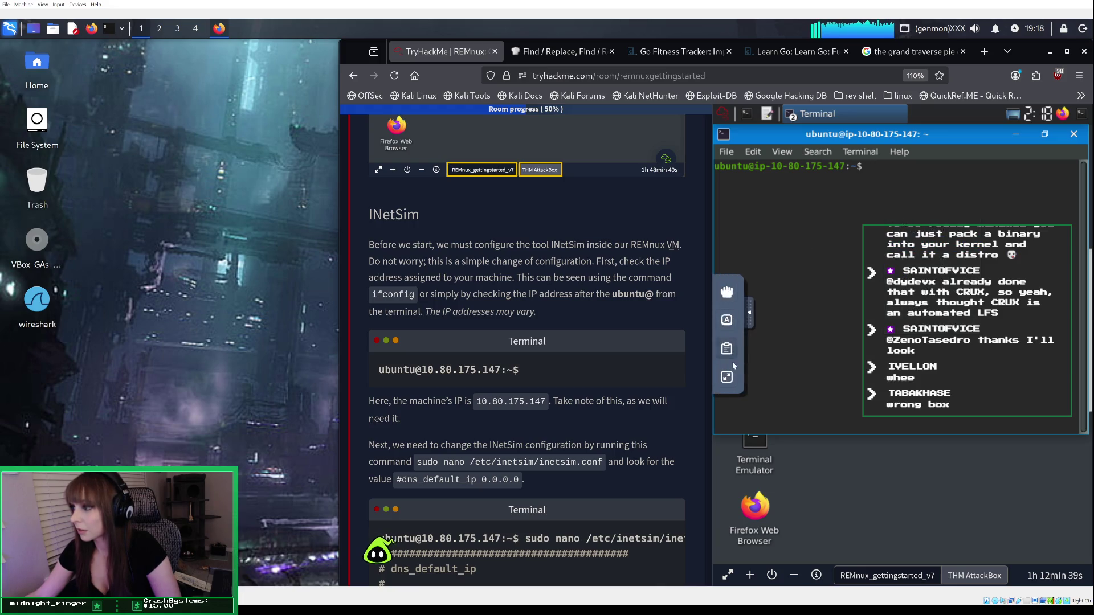
{"action": "left_click", "coordinate": [728, 347]}
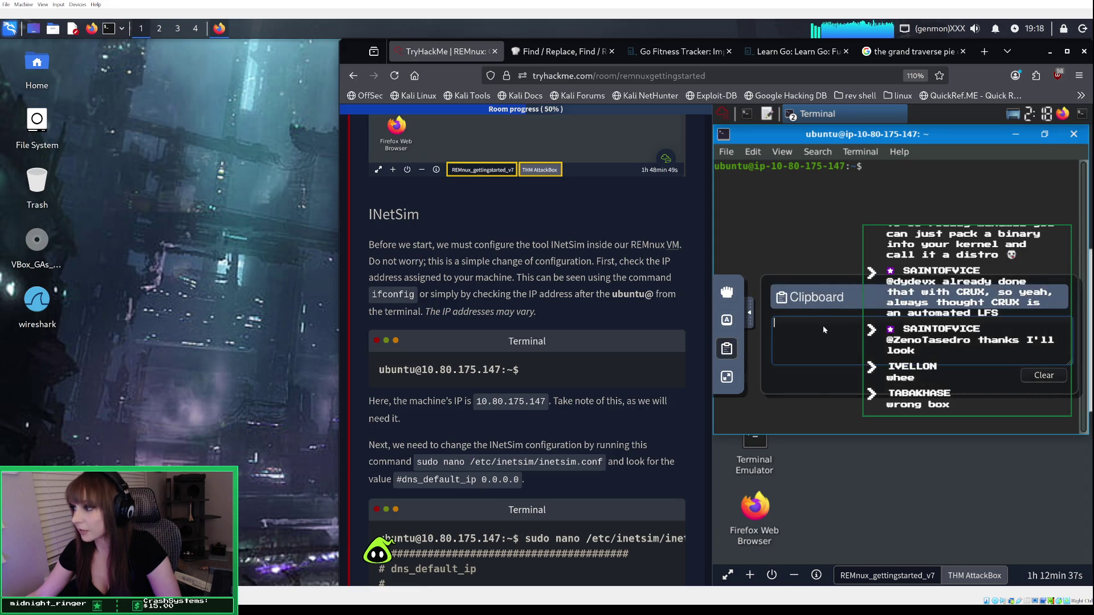
{"action": "key", "text": "ctrl+v"}
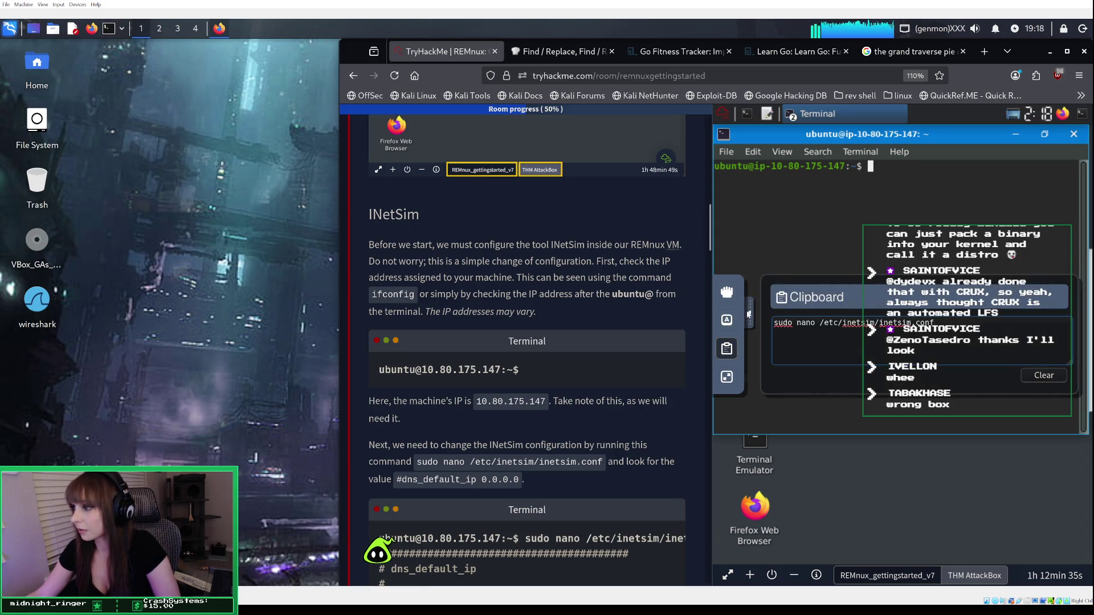
{"action": "left_click", "coordinate": [882, 194]}
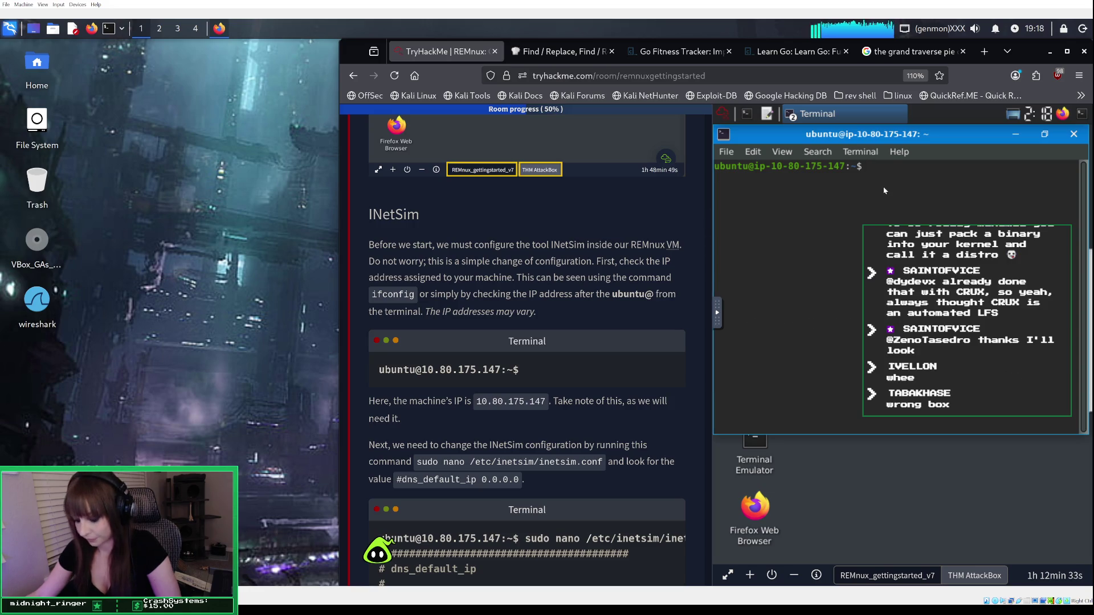
{"action": "key", "text": "ctrl+shift+v"}
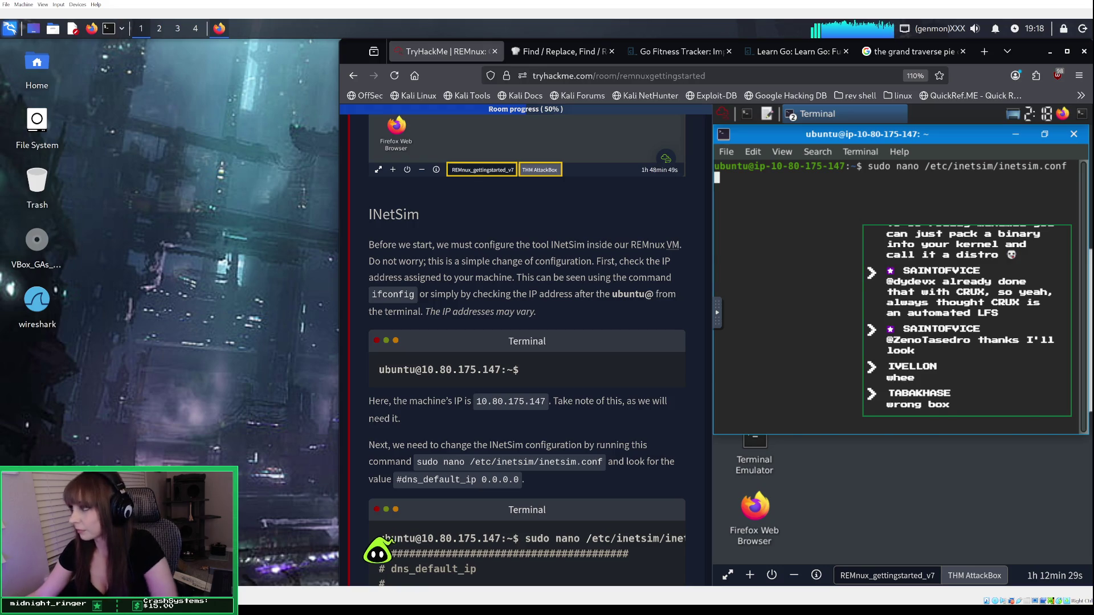
Open inetsim.conf in nano and move past the start_service list and Default 127.0.0.1 line.
{"action": "key", "text": "Return"}
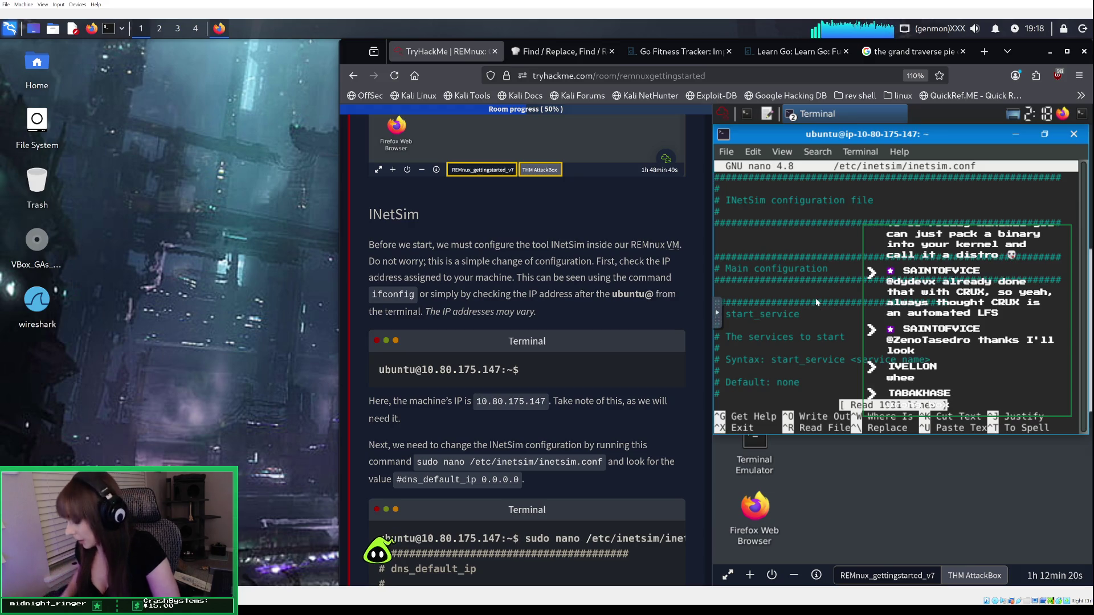
{"action": "key", "text": "Down"}
{"action": "key", "text": "Down"}
{"action": "key", "text": "Down"}
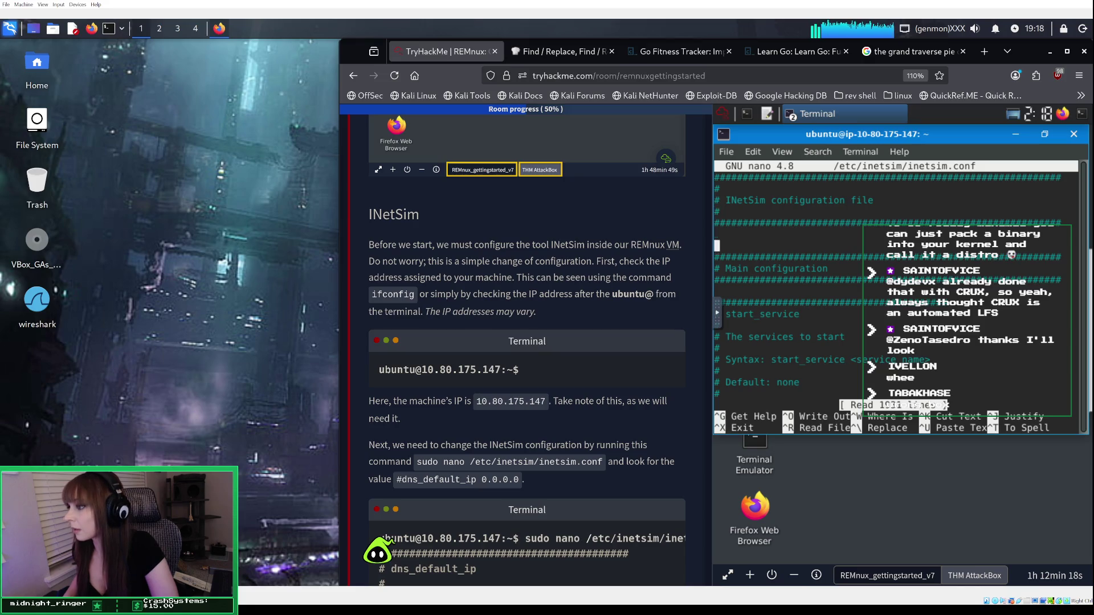
{"action": "key", "text": "Down"}
{"action": "key", "text": "Down"}
{"action": "key", "text": "Down"}
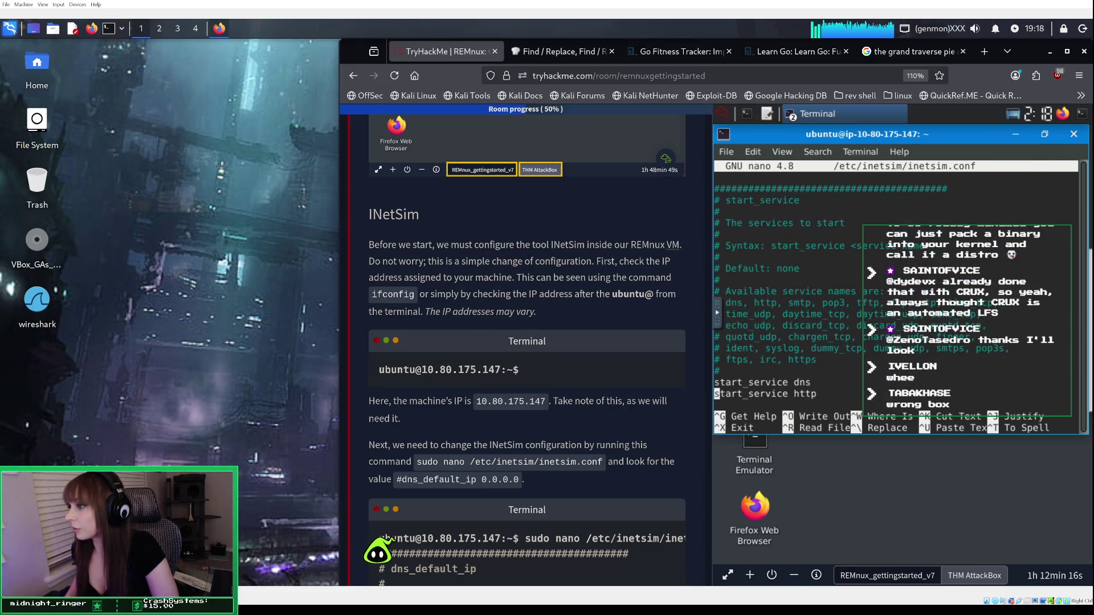
{"action": "key", "text": "Down"}
{"action": "key", "text": "Down"}
{"action": "key", "text": "Down"}
{"action": "key", "text": "Down"}
{"action": "key", "text": "Down"}
{"action": "key", "text": "Down"}
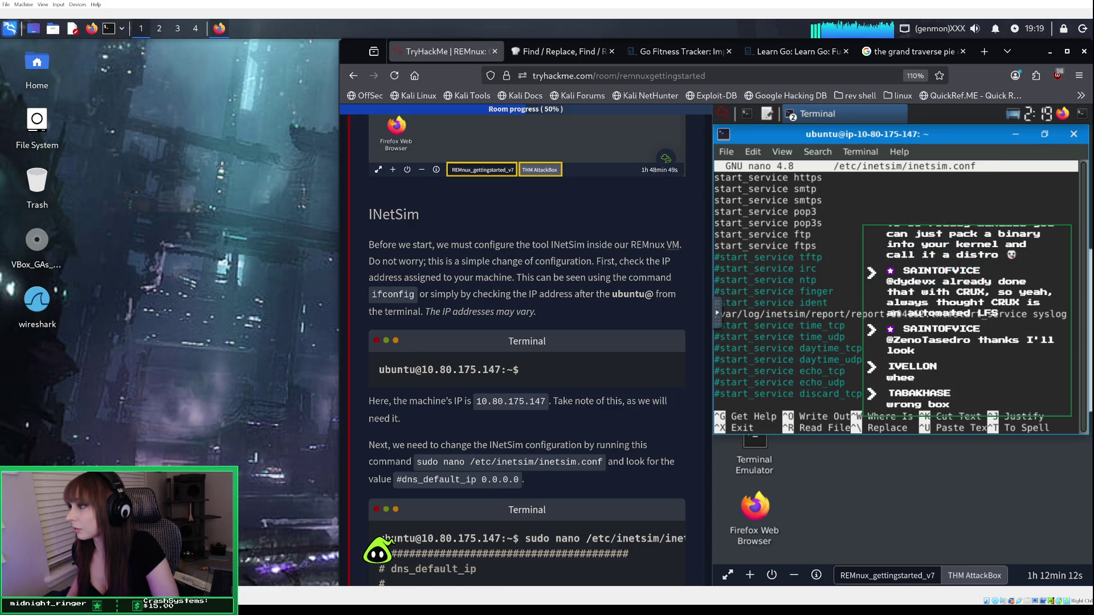
{"action": "key", "text": "Down"}
{"action": "key", "text": "Down"}
{"action": "key", "text": "Down"}
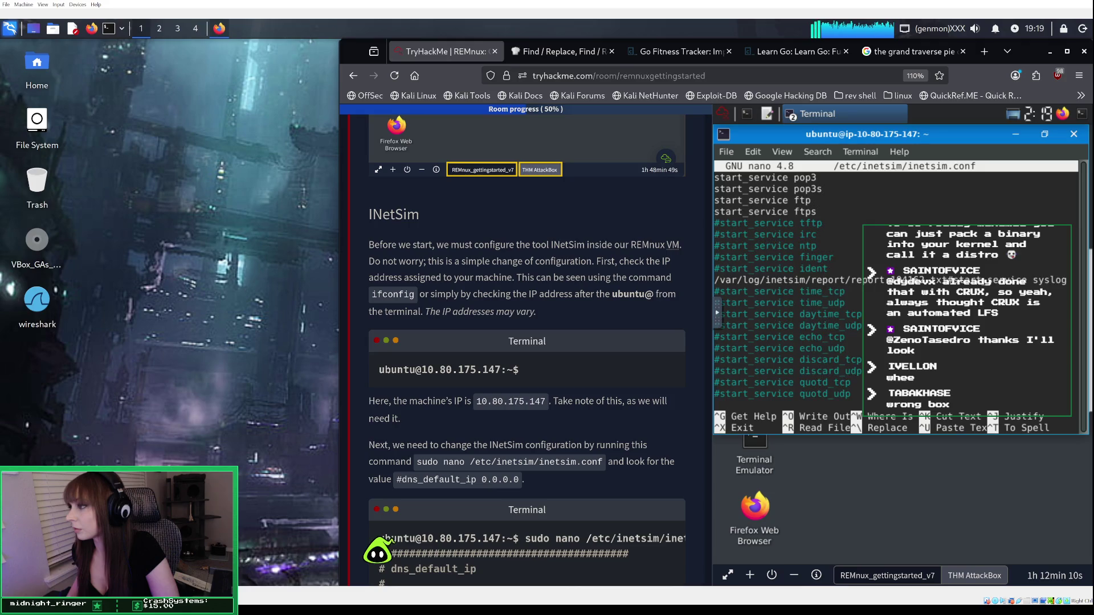
{"action": "key", "text": "Down"}
{"action": "key", "text": "Down"}
{"action": "key", "text": "Down"}
{"action": "key", "text": "Down"}
{"action": "key", "text": "Up"}
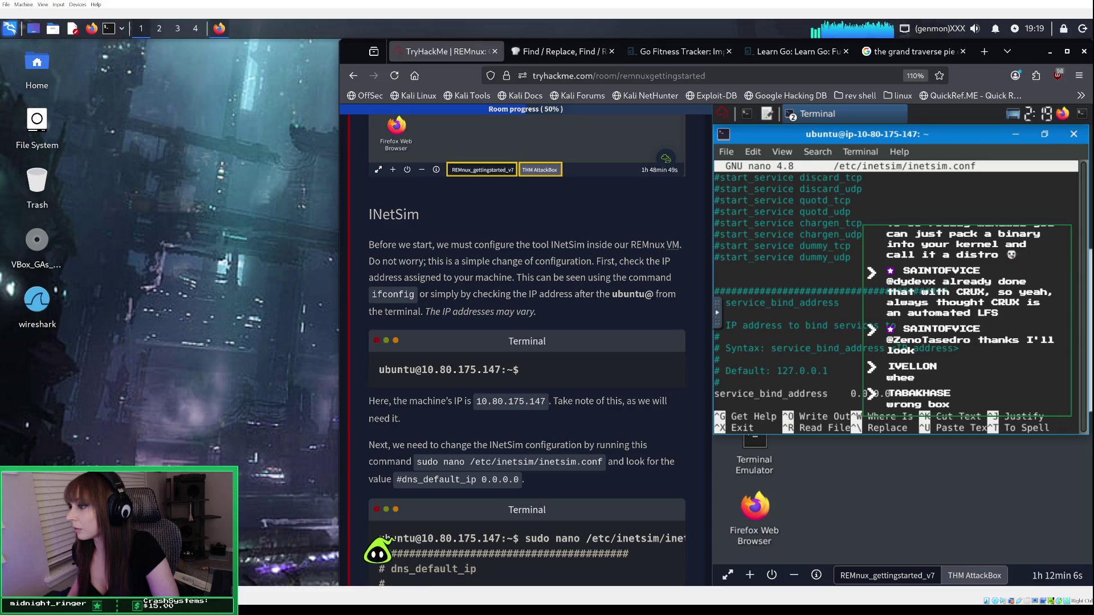
{"action": "key", "text": "Right"}
{"action": "key", "text": "Right"}
{"action": "key", "text": "Right"}
{"action": "key", "text": "Right"}
{"action": "key", "text": "Right"}
{"action": "key", "text": "Right"}
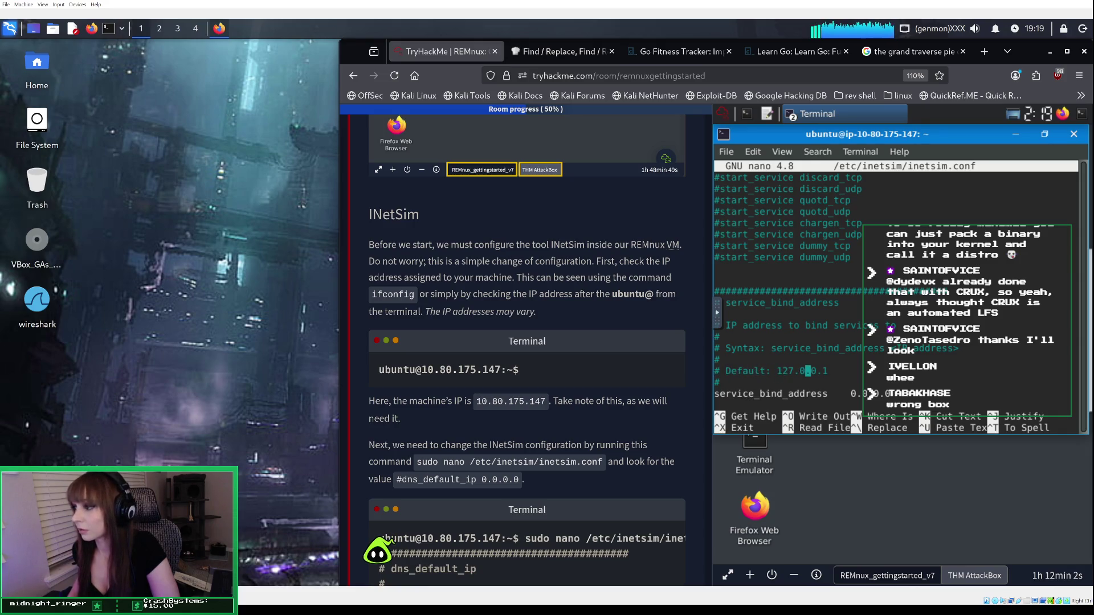
{"action": "key", "text": "Down"}
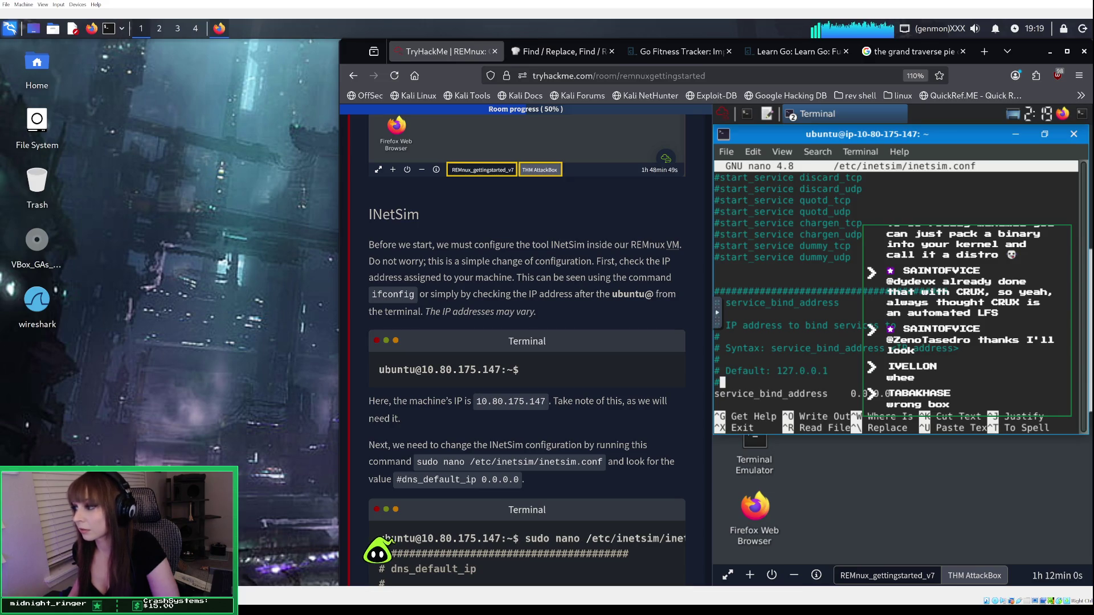
{"action": "key", "text": "Down"}
{"action": "key", "text": "Down"}
{"action": "key", "text": "Down"}
{"action": "key", "text": "Down"}
{"action": "key", "text": "Down"}
{"action": "key", "text": "Down"}
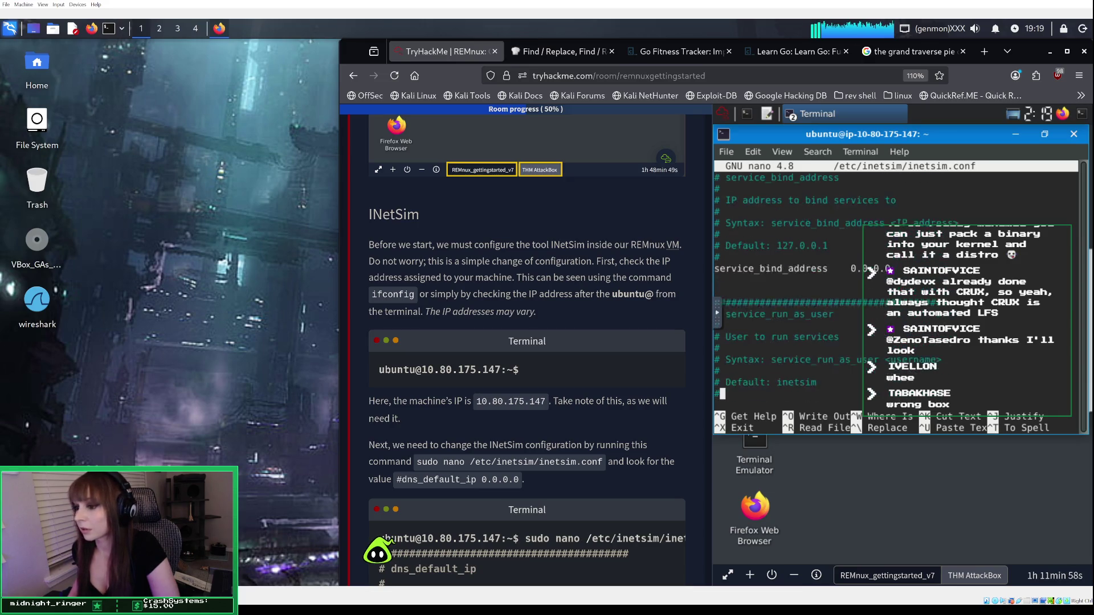
Move down past the report and Faketime settings to the Service DNS dns_default_ip block.
{"action": "key", "text": "Down"}
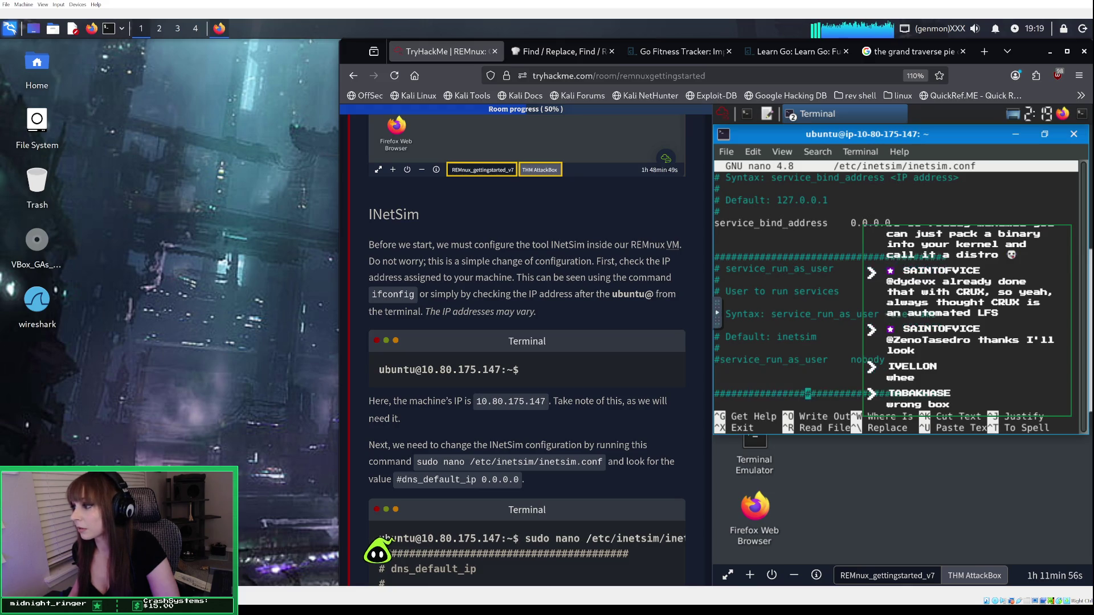
{"action": "key", "text": "Down"}
{"action": "key", "text": "Down"}
{"action": "key", "text": "Down"}
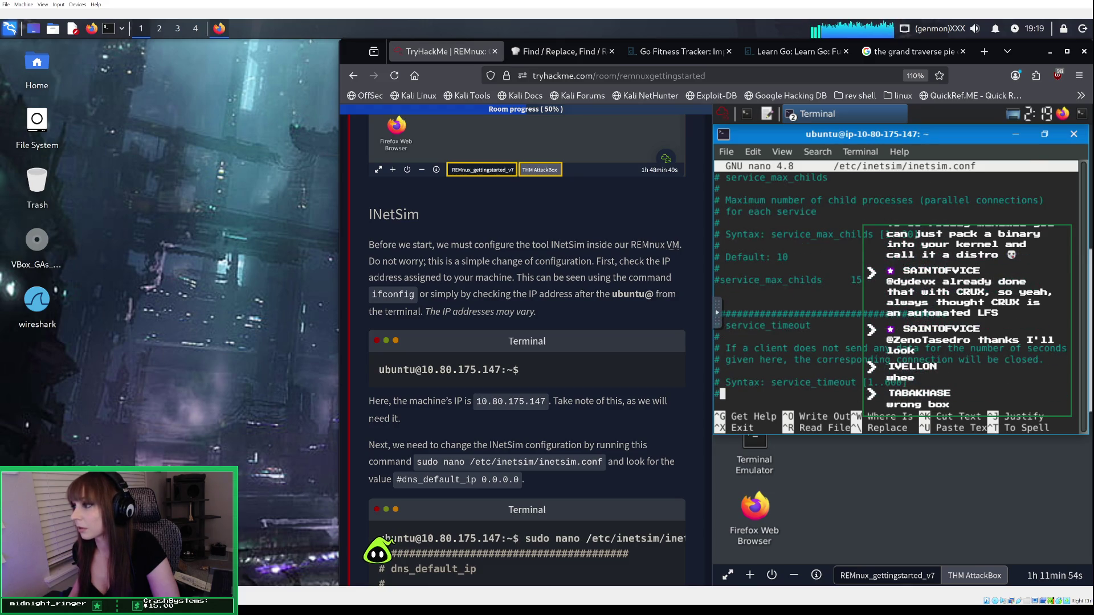
{"action": "key", "text": "Down"}
{"action": "key", "text": "Down"}
{"action": "key", "text": "Down"}
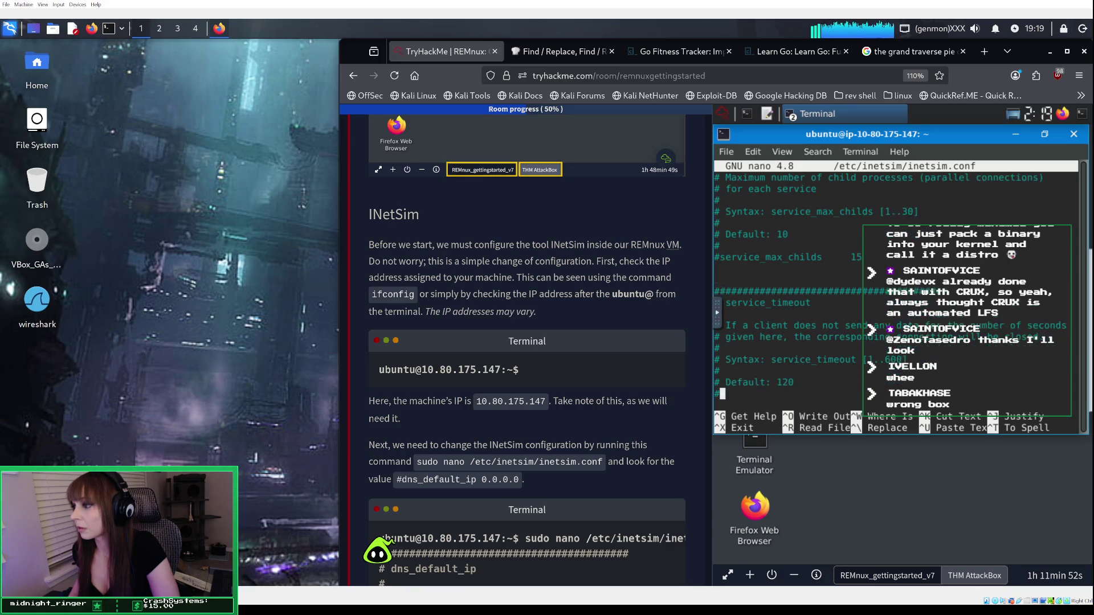
{"action": "key", "text": "Down"}
{"action": "key", "text": "Down"}
{"action": "key", "text": "Down"}
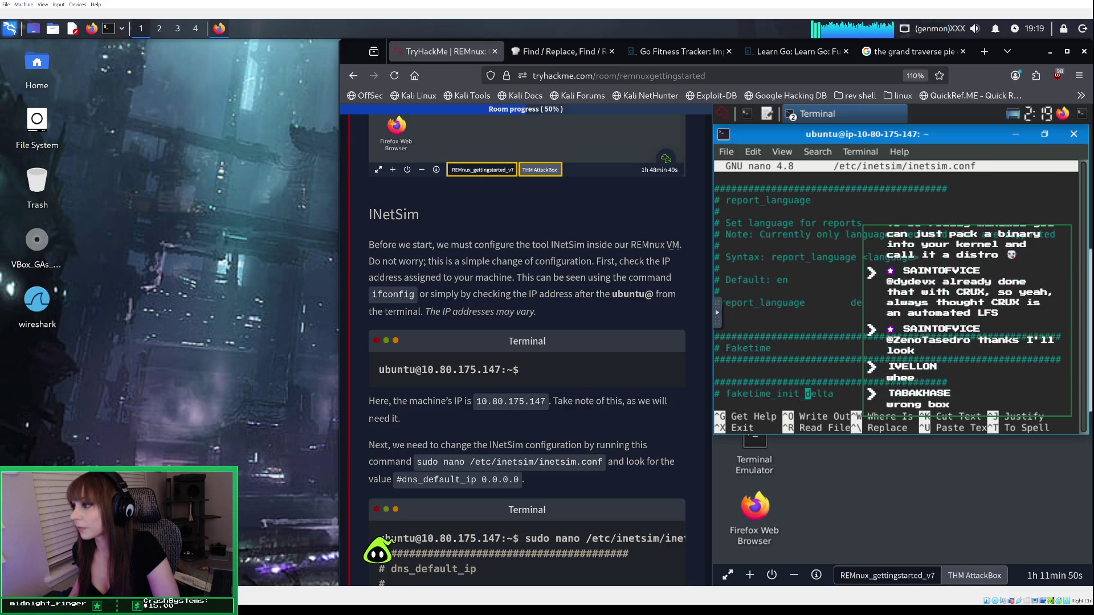
{"action": "key", "text": "Down"}
{"action": "key", "text": "Down"}
{"action": "key", "text": "Down"}
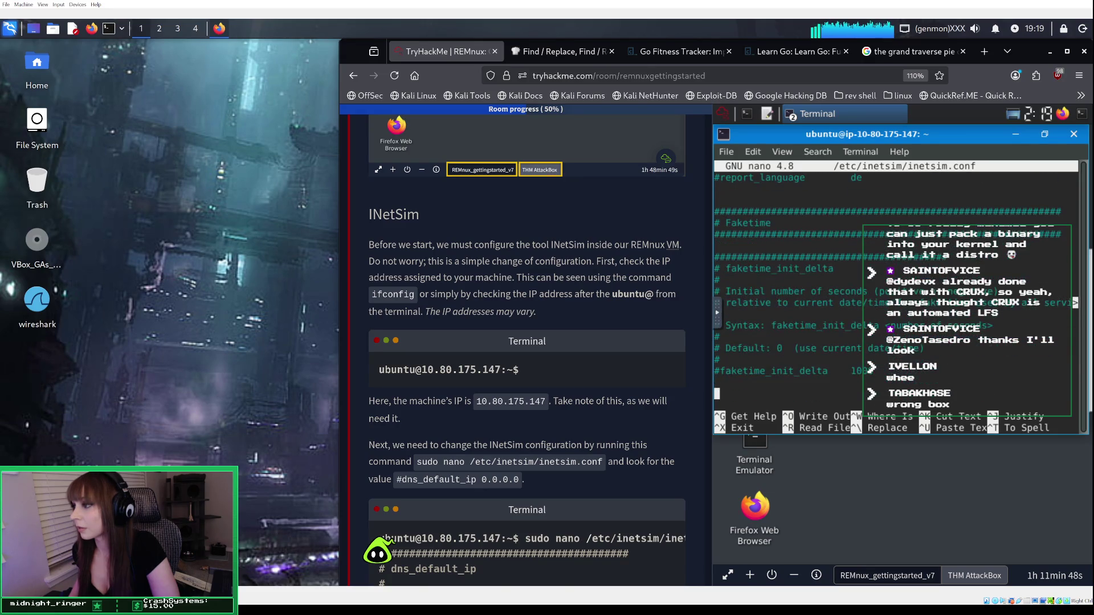
{"action": "key", "text": "Down"}
{"action": "key", "text": "Down"}
{"action": "key", "text": "Down"}
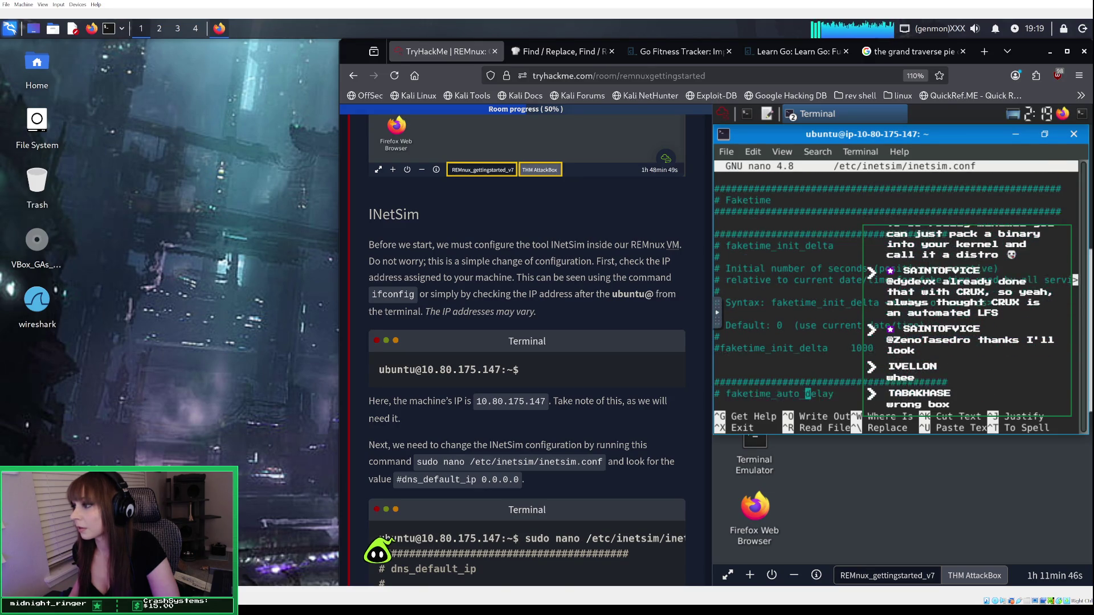
{"action": "key", "text": "Down"}
{"action": "key", "text": "Down"}
{"action": "key", "text": "Down"}
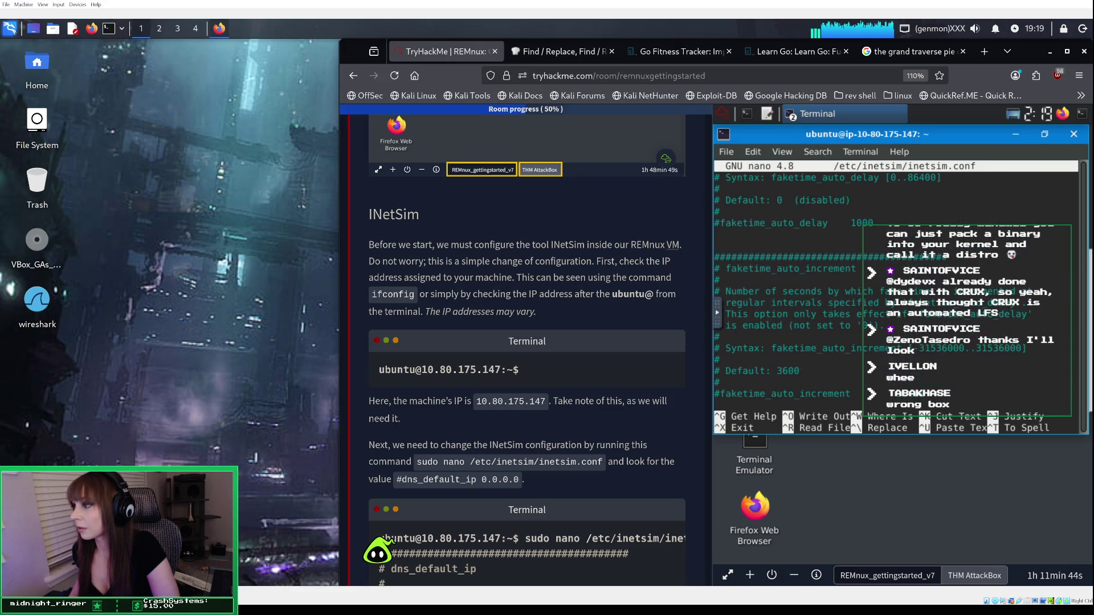
{"action": "key", "text": "Up"}
{"action": "key", "text": "Up"}
{"action": "key", "text": "Up"}
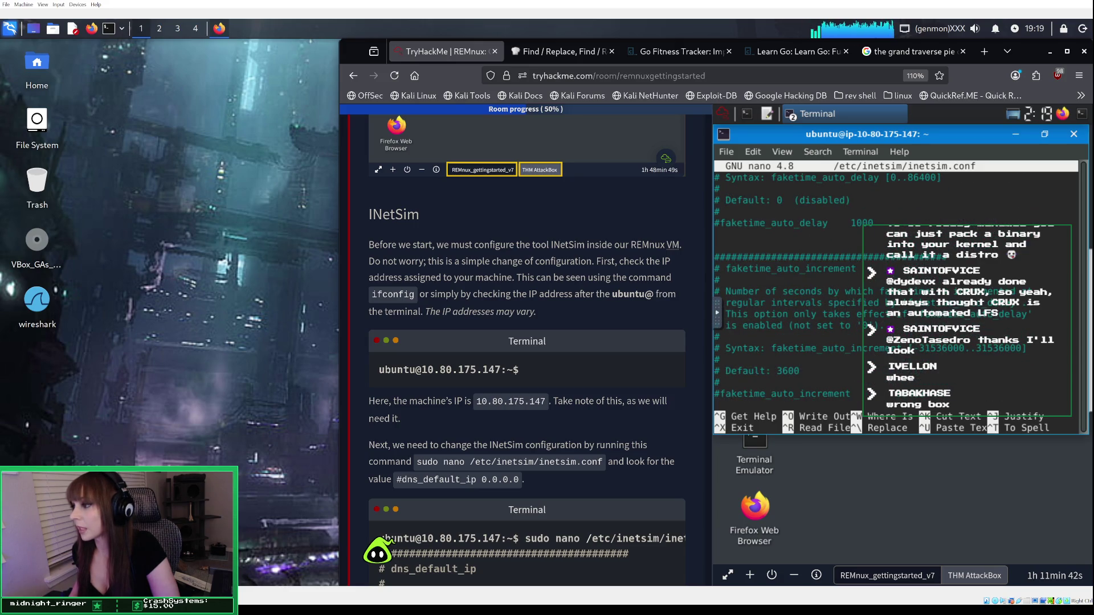
{"action": "key", "text": "Up"}
{"action": "key", "text": "Up"}
{"action": "key", "text": "Up"}
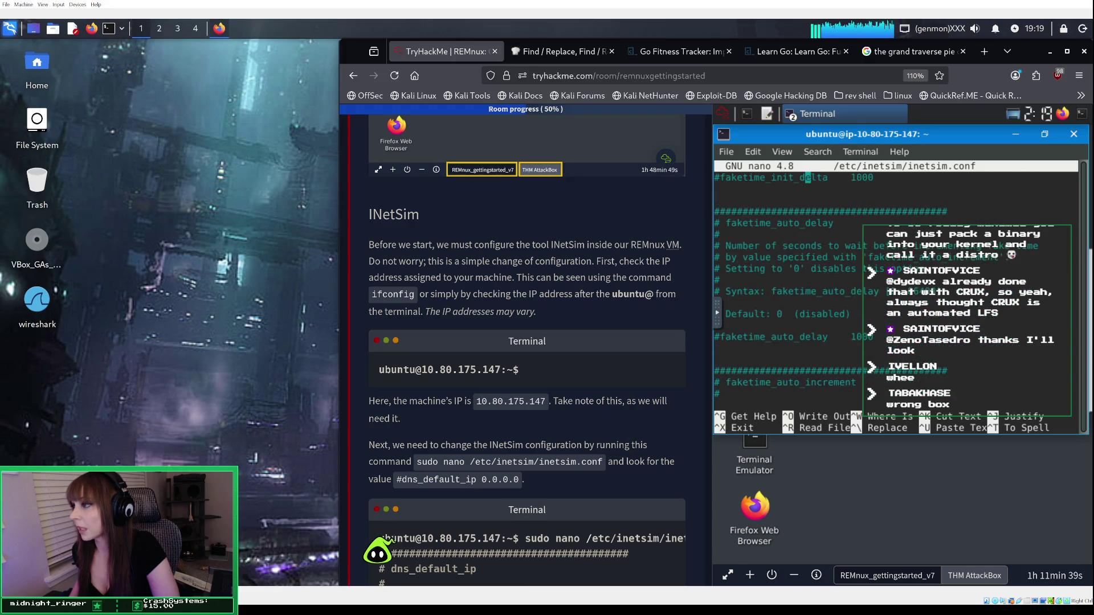
{"action": "key", "text": "Down"}
{"action": "key", "text": "Down"}
{"action": "key", "text": "Down"}
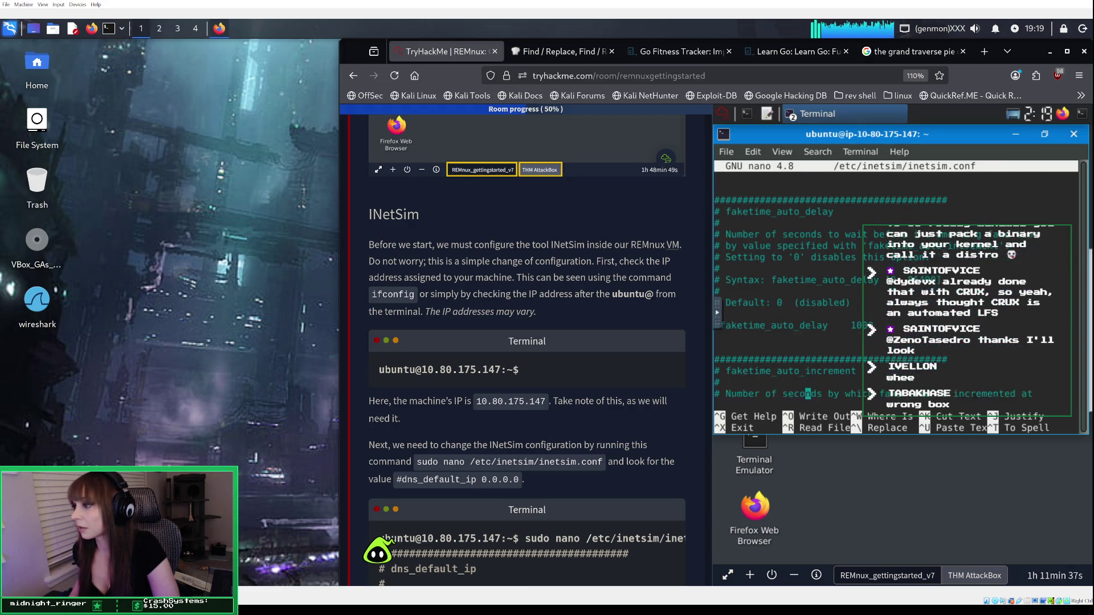
{"action": "key", "text": "Down"}
{"action": "key", "text": "Down"}
{"action": "key", "text": "Down"}
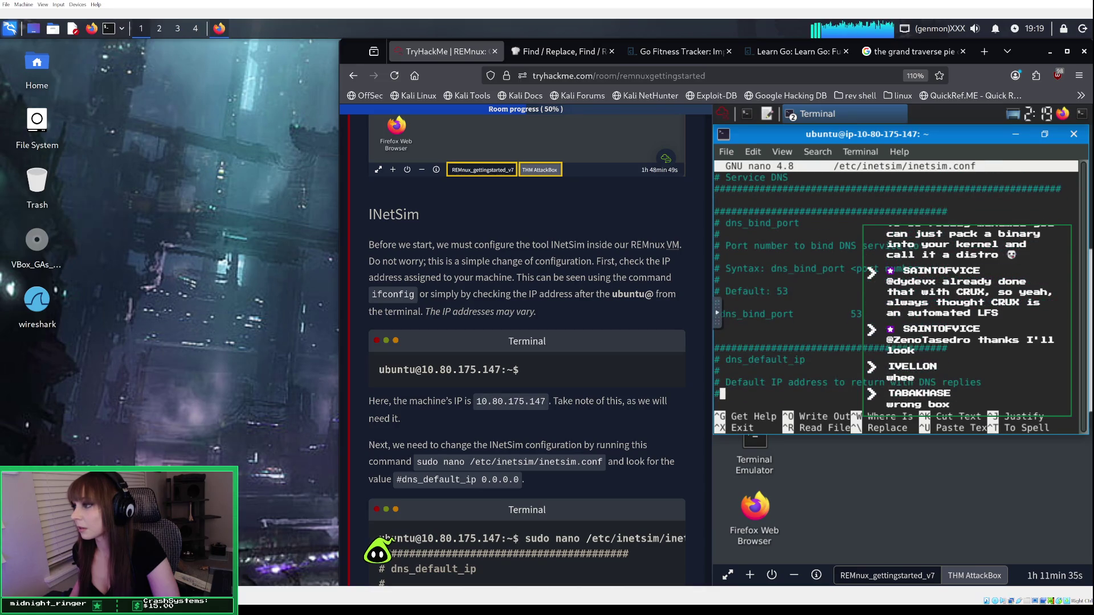
{"action": "key", "text": "Up"}
{"action": "key", "text": "Up"}
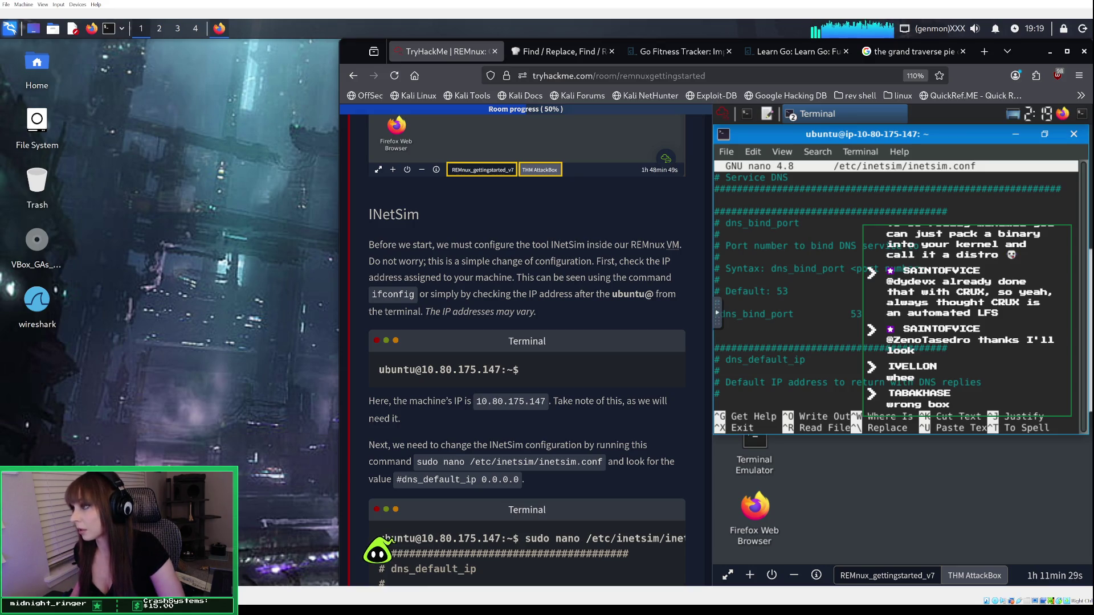
{"action": "left_click", "coordinate": [808, 211]}
Uncomment the #dns_default_ip 0.0.0.0 line in inetsim.conf.
{"action": "key", "text": "Down"}
{"action": "key", "text": "Down"}
{"action": "key", "text": "Down"}
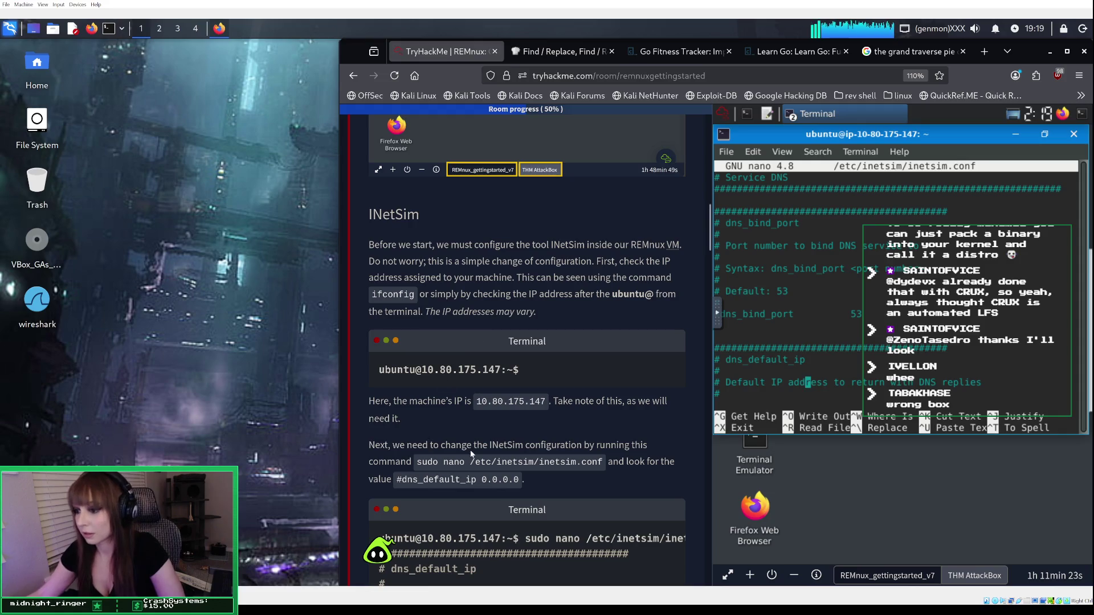
{"action": "scroll", "coordinate": [472, 449], "scroll_direction": "down", "scroll_amount": 2}
{"action": "scroll", "coordinate": [472, 449], "scroll_direction": "down", "scroll_amount": 5}
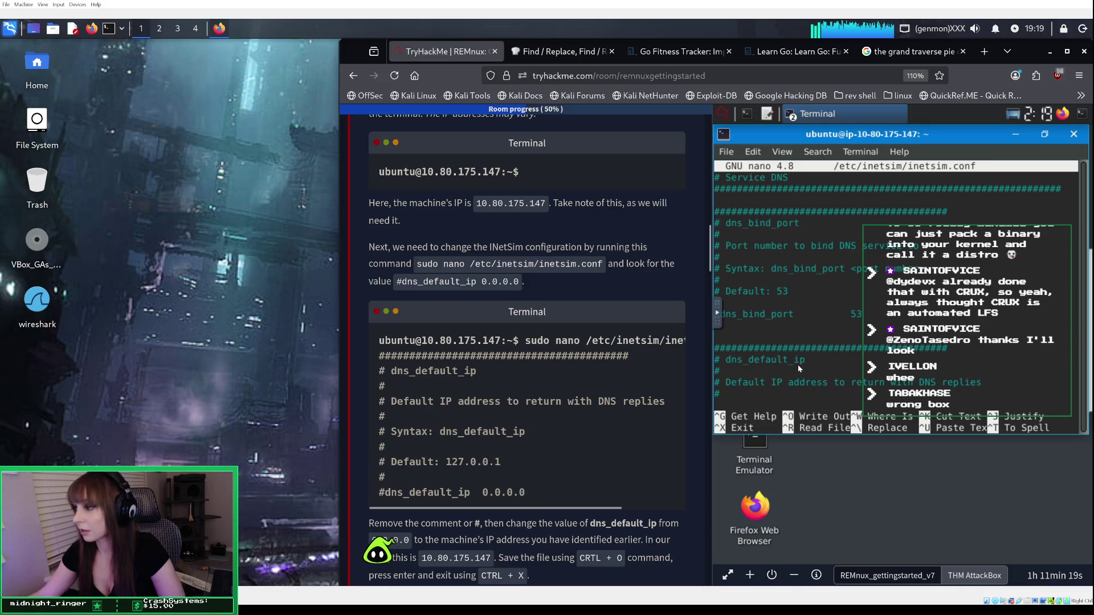
{"action": "key", "text": "Down"}
{"action": "key", "text": "Down"}
{"action": "key", "text": "Down"}
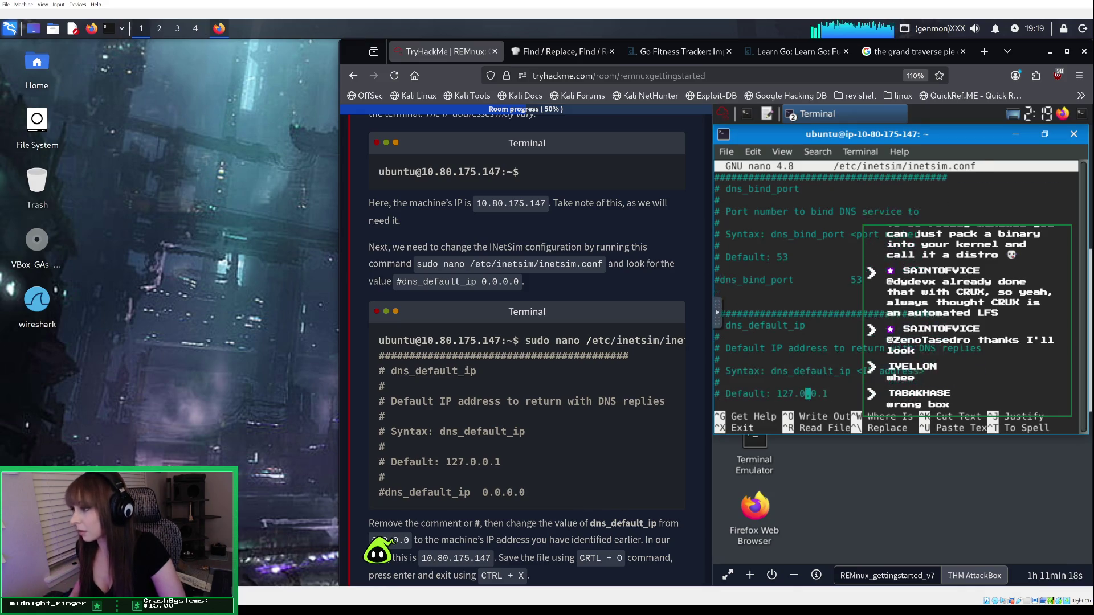
{"action": "left_click", "coordinate": [809, 394]}
{"action": "key", "text": "Right"}
{"action": "key", "text": "Right"}
{"action": "key", "text": "Right"}
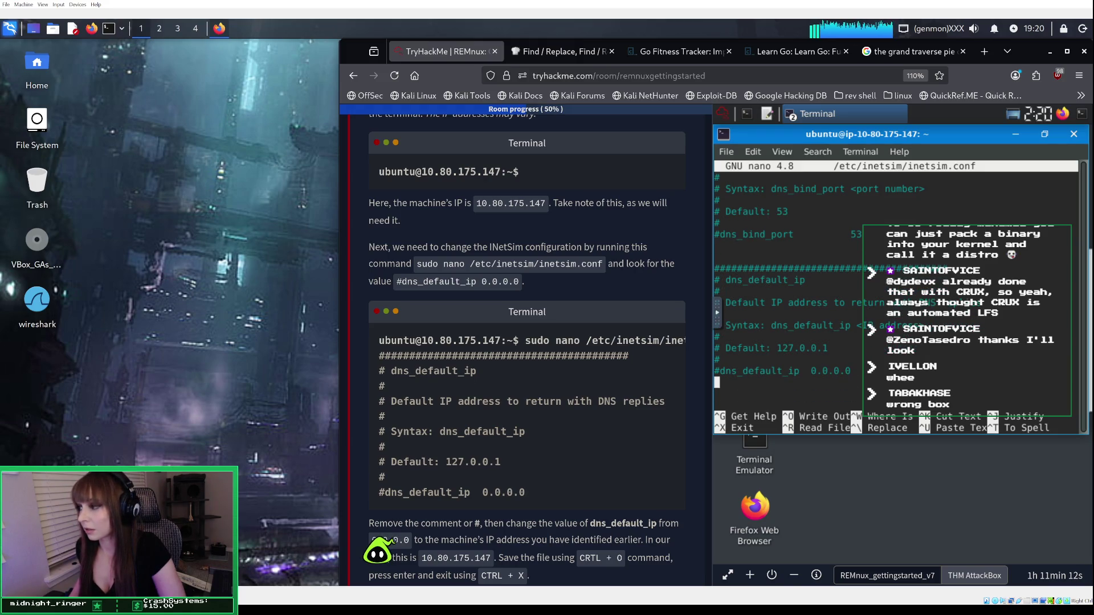
{"action": "key", "text": "End"}
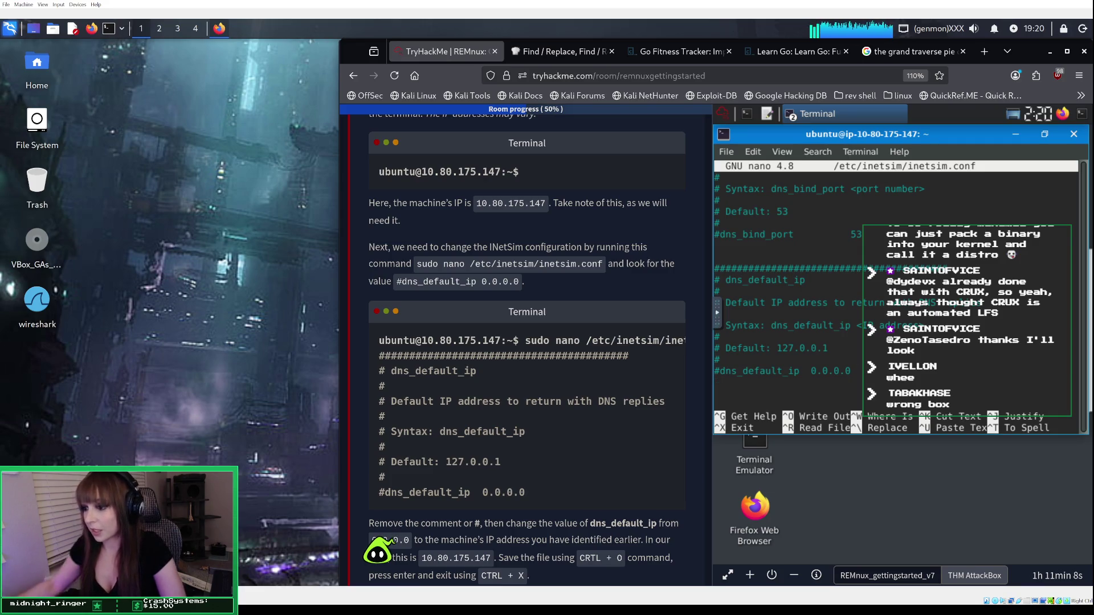
{"action": "key", "text": "Left"}
{"action": "key", "text": "Left"}
{"action": "key", "text": "Left"}
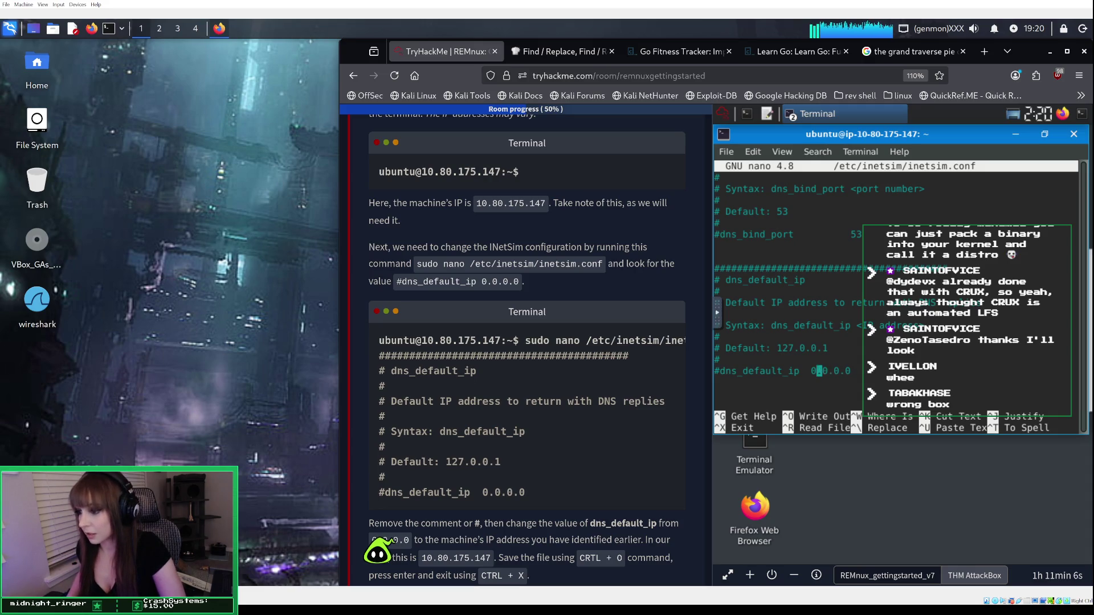
{"action": "scroll", "coordinate": [588, 455], "scroll_direction": "down", "scroll_amount": 1}
{"action": "scroll", "coordinate": [587, 454], "scroll_direction": "down", "scroll_amount": 2}
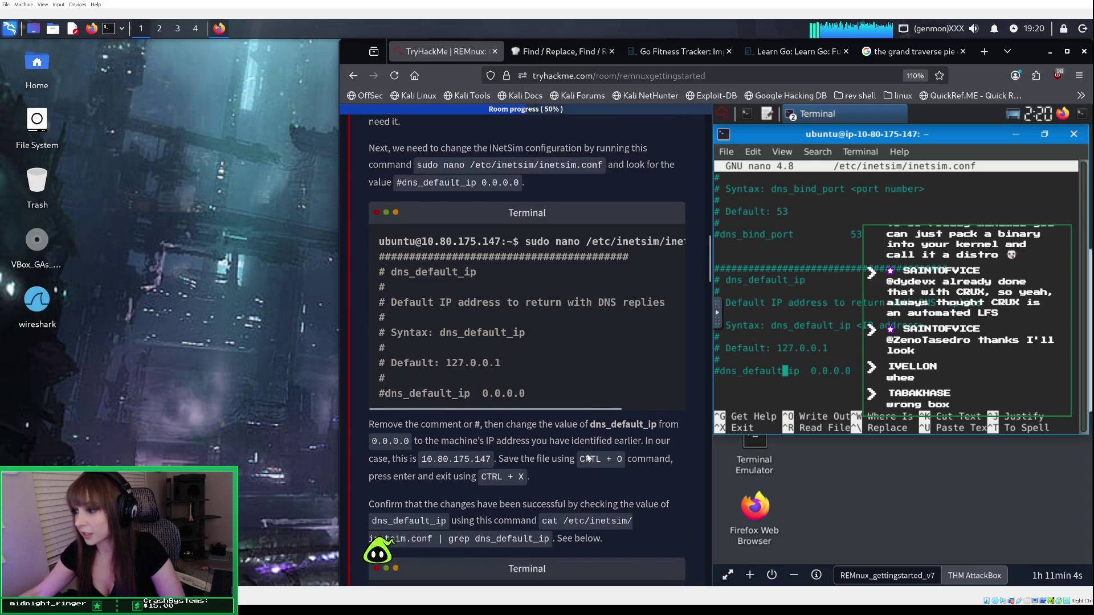
{"action": "key", "text": "Left"}
{"action": "key", "text": "Left"}
{"action": "key", "text": "Left"}
{"action": "key", "text": "Left"}
{"action": "key", "text": "Left"}
{"action": "key", "text": "Left"}
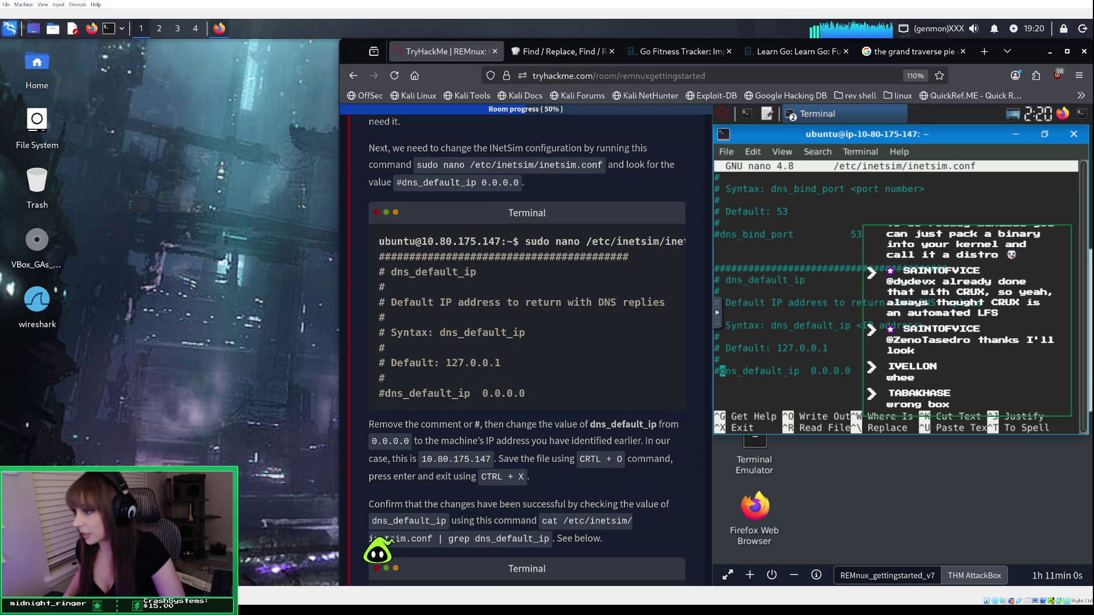
{"action": "key", "text": "Delete"}
Replace the 0.0.0.0 value of dns_default_ip with the machine IP 10.80.175.147.
{"action": "key", "text": "Right"}
{"action": "key", "text": "Right"}
{"action": "key", "text": "Right"}
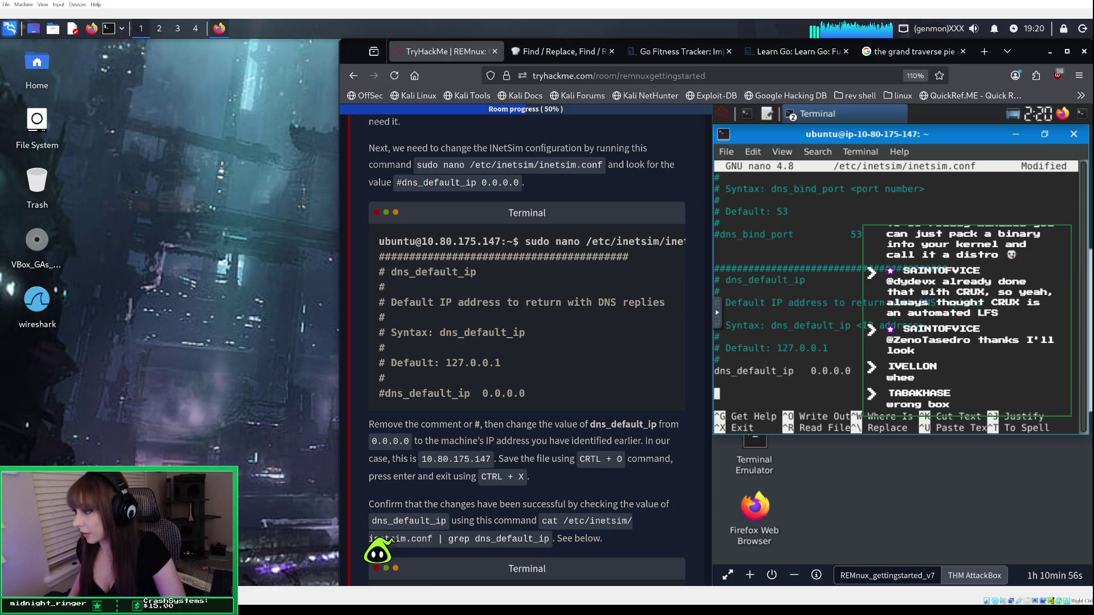
{"action": "key", "text": "Left"}
{"action": "key", "text": "BackSpace"}
{"action": "key", "text": "BackSpace"}
{"action": "key", "text": "BackSpace"}
{"action": "scroll", "coordinate": [587, 393], "scroll_direction": "up", "scroll_amount": 3}
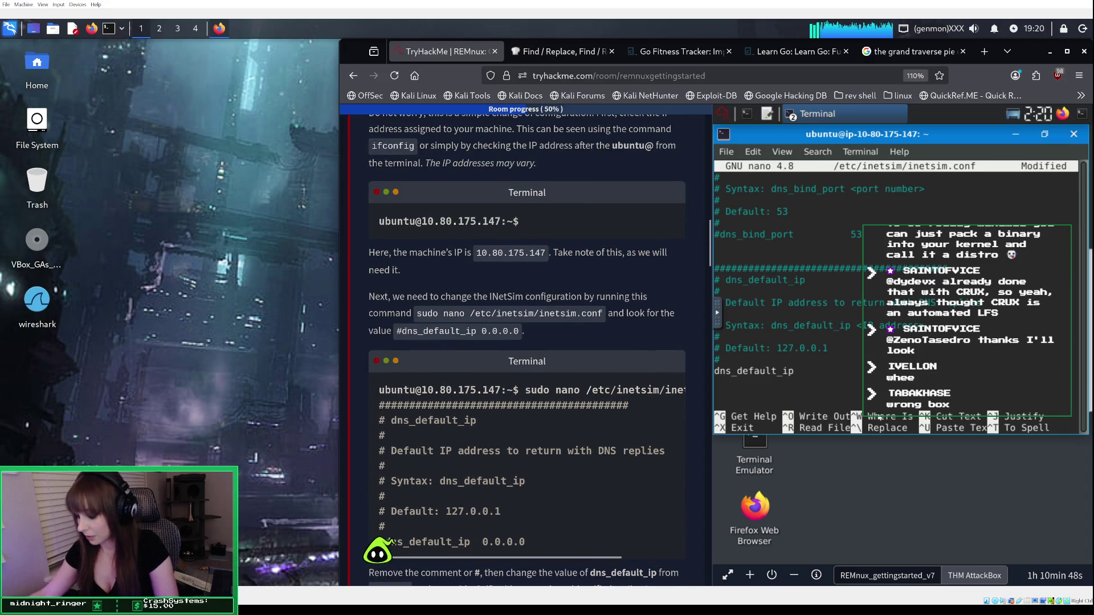
{"action": "type", "text": "10"}
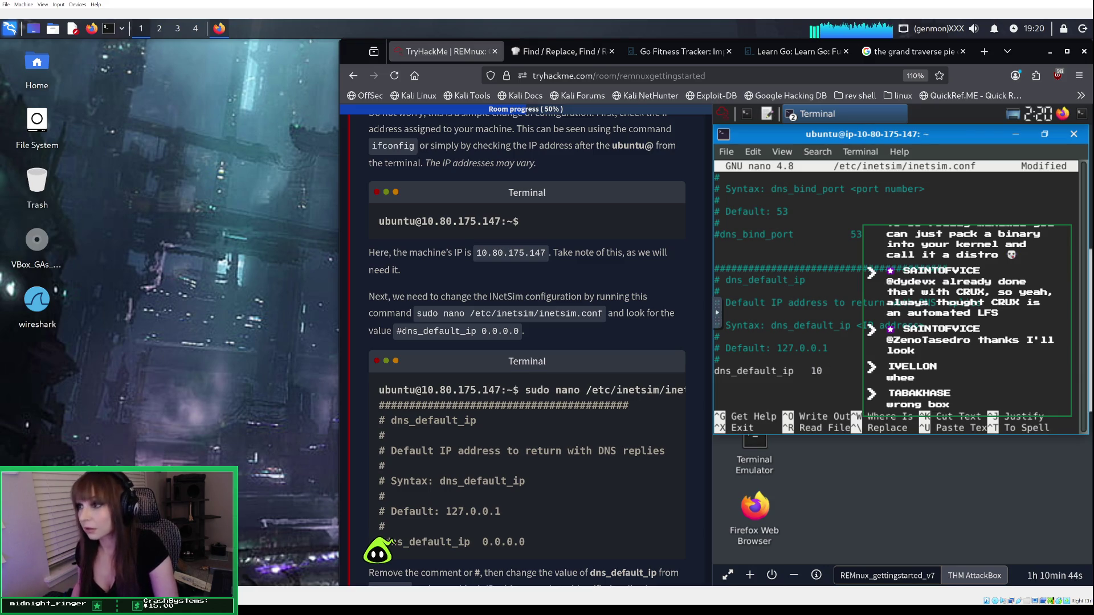
{"action": "type", "text": ".80"}
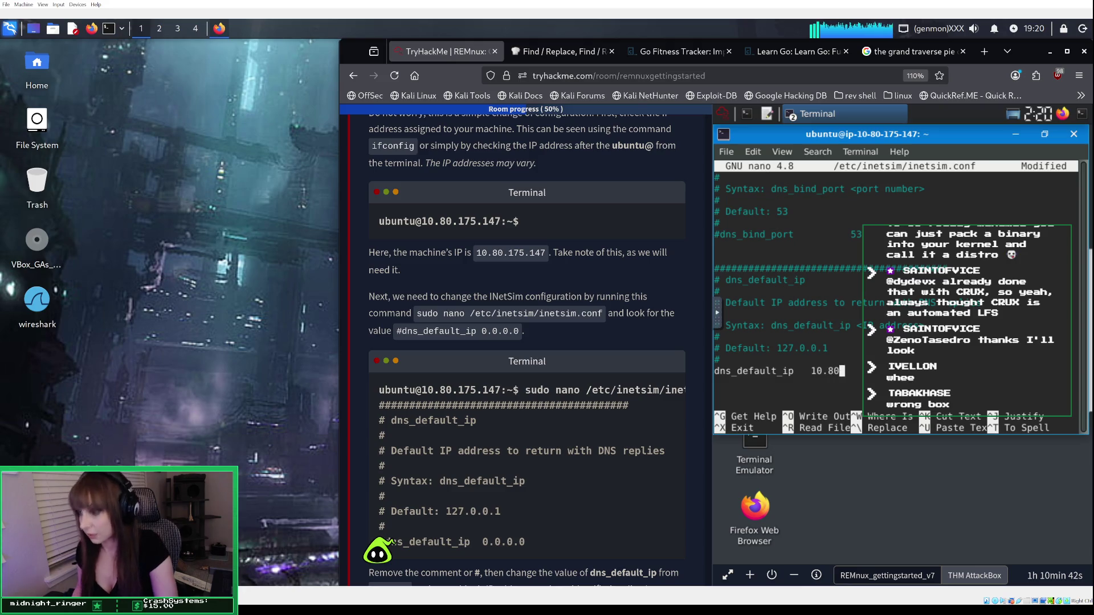
{"action": "type", "text": ".176"}
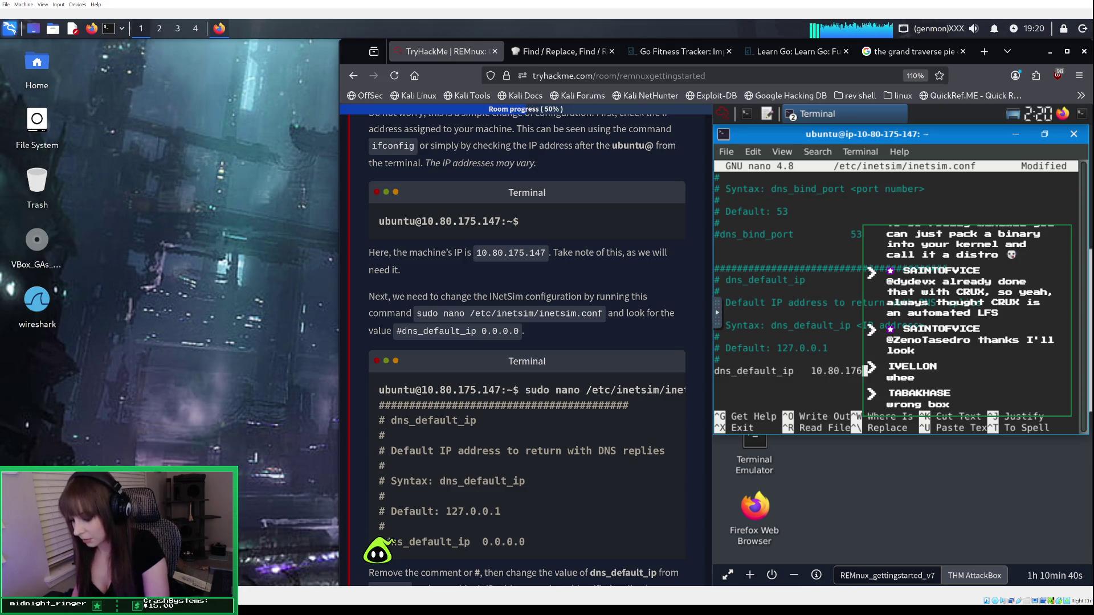
{"action": "type", "text": "5"}
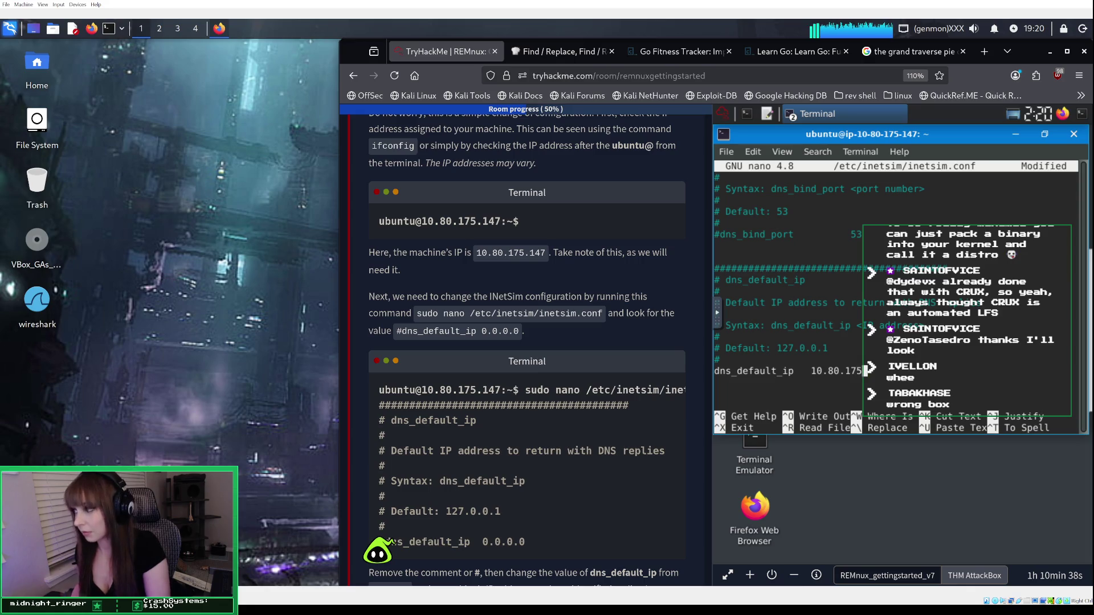
{"action": "type", "text": ".147"}
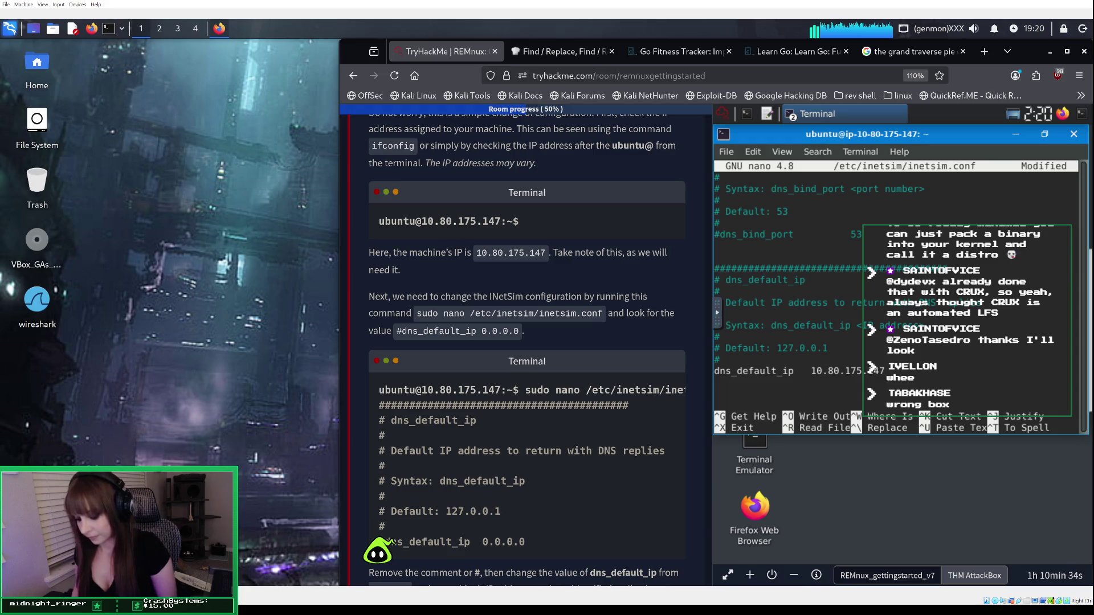
Save the modified inetsim.conf and exit nano back to the shell.
{"action": "scroll", "coordinate": [462, 373], "scroll_direction": "down", "scroll_amount": 3}
{"action": "scroll", "coordinate": [462, 373], "scroll_direction": "down", "scroll_amount": 2}
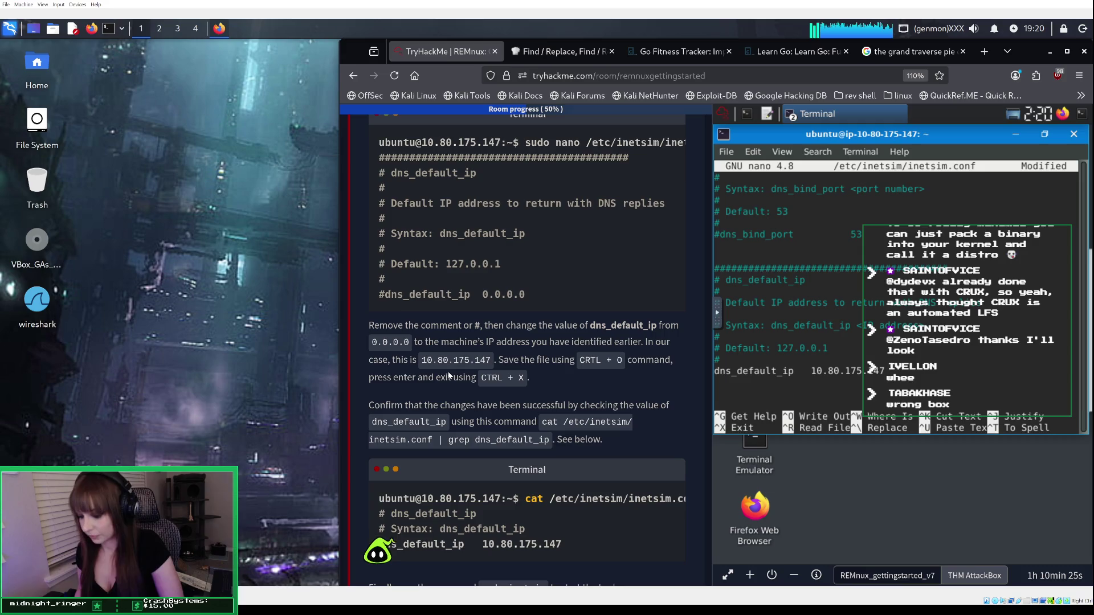
{"action": "key", "text": "ctrl+x"}
{"action": "key", "text": "y"}
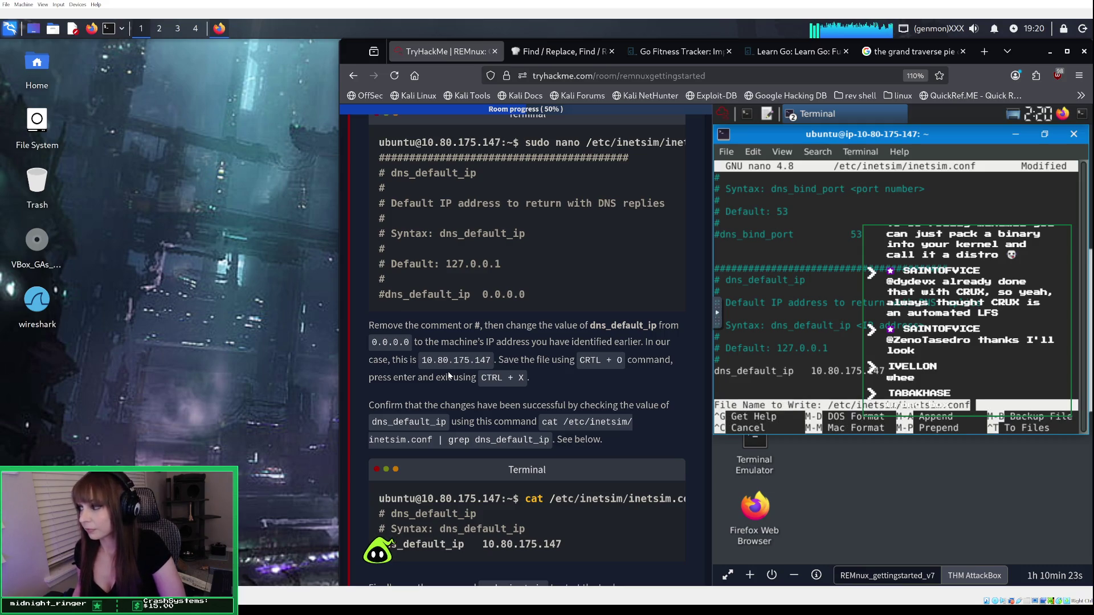
{"action": "key", "text": "Return"}
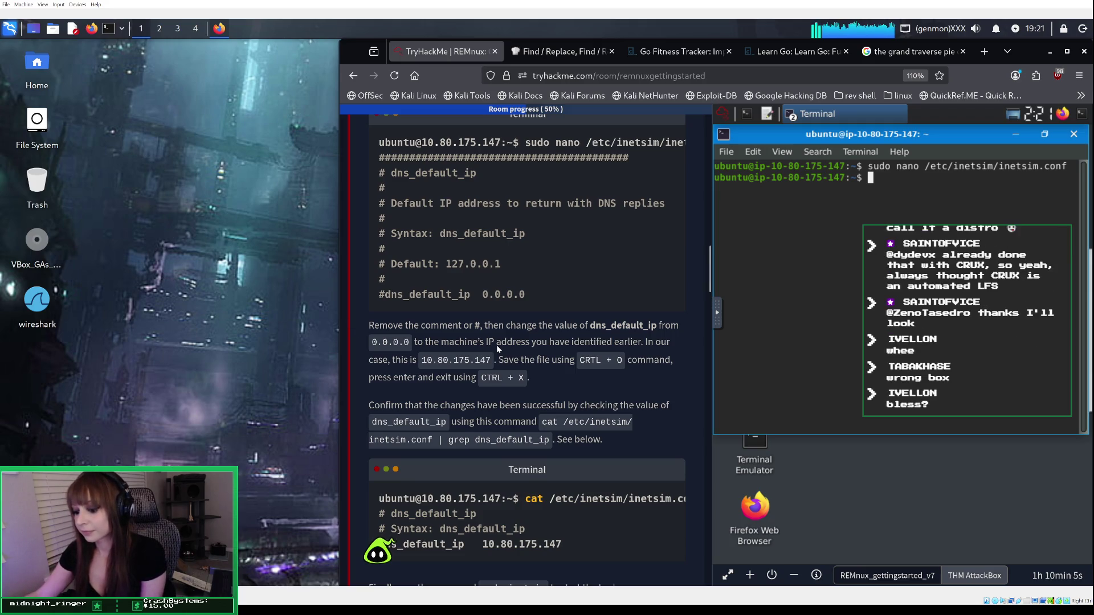
Run the tutorial's cat | grep on inetsim.conf to confirm dns_default_ip is 10.80.175.147.
{"action": "scroll", "coordinate": [497, 344], "scroll_direction": "down", "scroll_amount": 3}
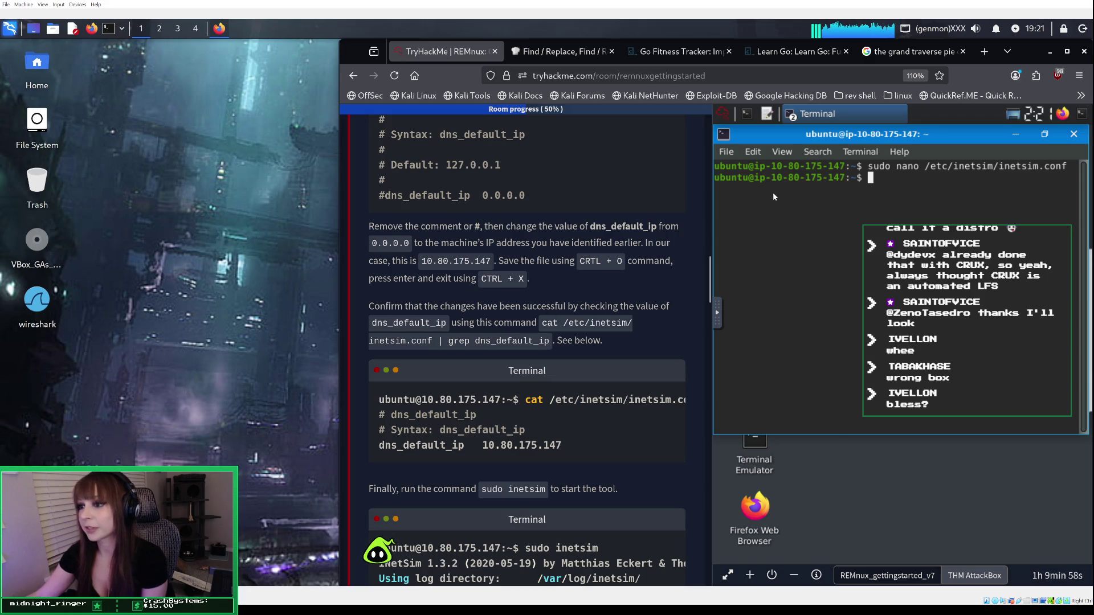
{"action": "mouse_move", "coordinate": [543, 323]}
{"action": "left_mouse_down"}
{"action": "mouse_move", "coordinate": [587, 325]}
{"action": "mouse_move", "coordinate": [601, 342]}
{"action": "mouse_move", "coordinate": [549, 344]}
{"action": "left_mouse_up"}
{"action": "right_click", "coordinate": [548, 344]}
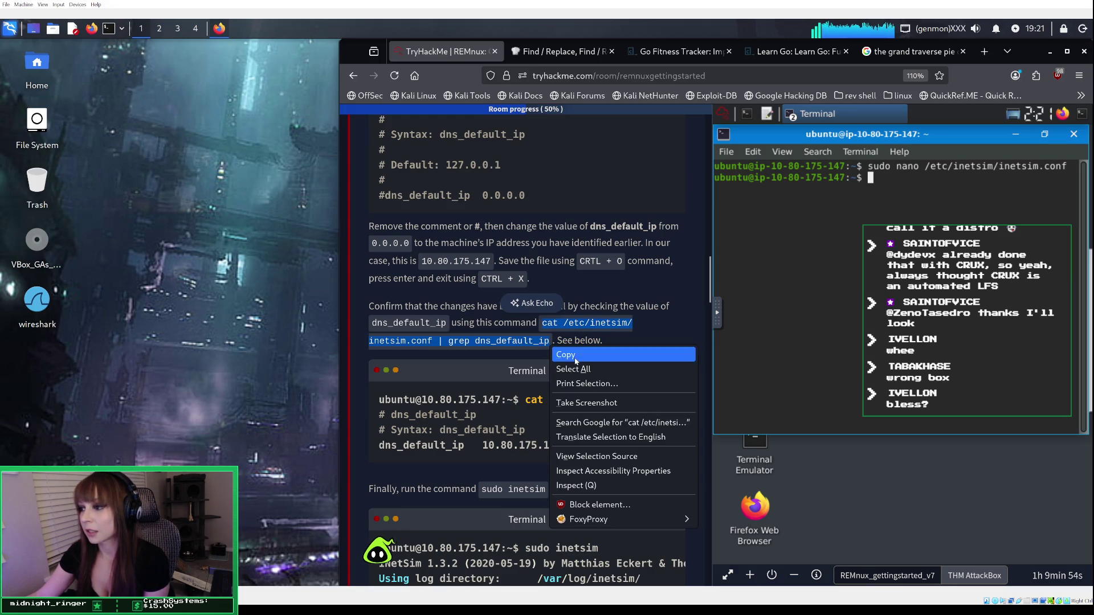
{"action": "left_click", "coordinate": [570, 356]}
{"action": "left_click", "coordinate": [719, 324]}
{"action": "left_click", "coordinate": [727, 349]}
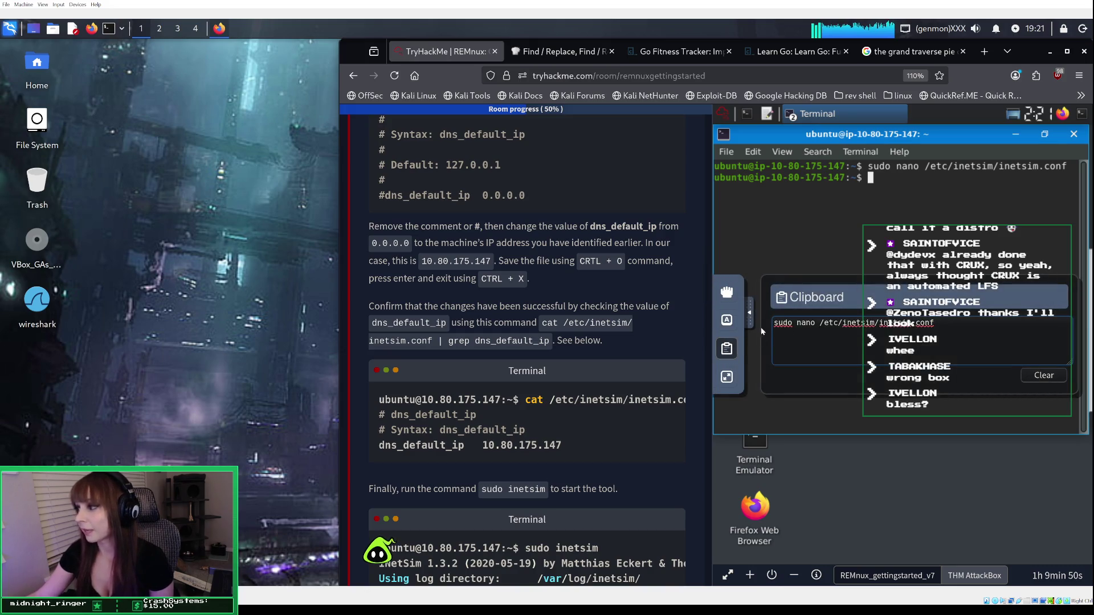
{"action": "key", "text": "ctrl+a"}
{"action": "key", "text": "ctrl+v"}
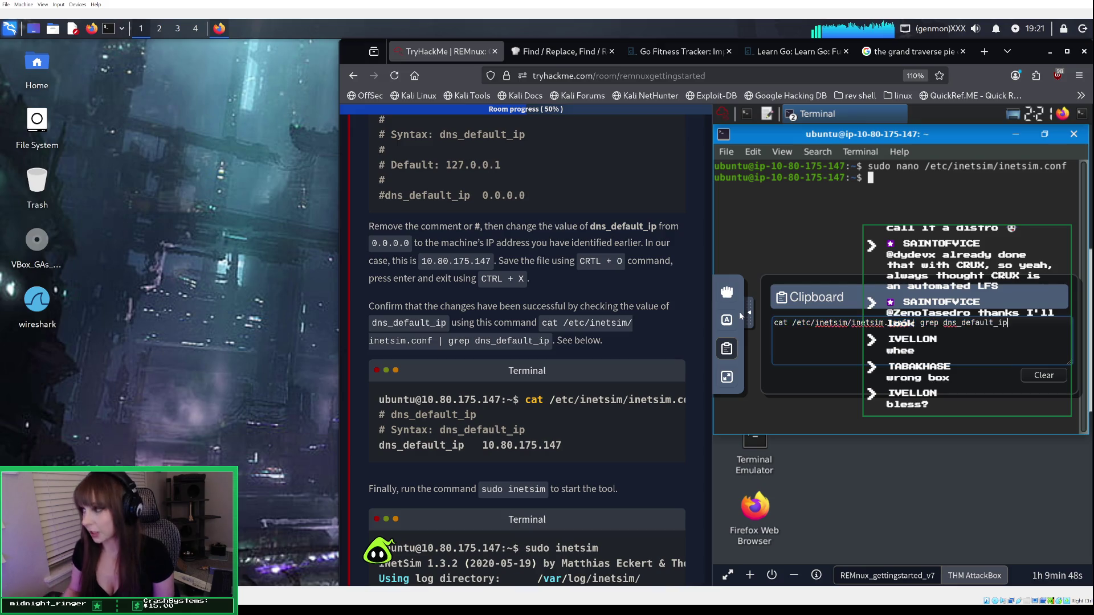
{"action": "left_click", "coordinate": [727, 347]}
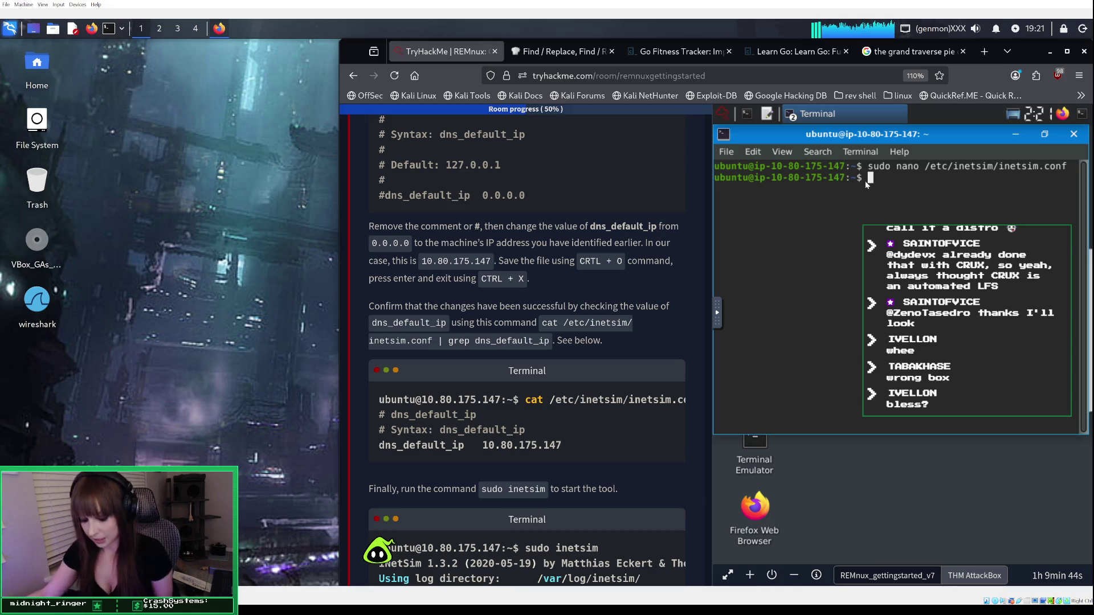
{"action": "key", "text": "ctrl+shift+v"}
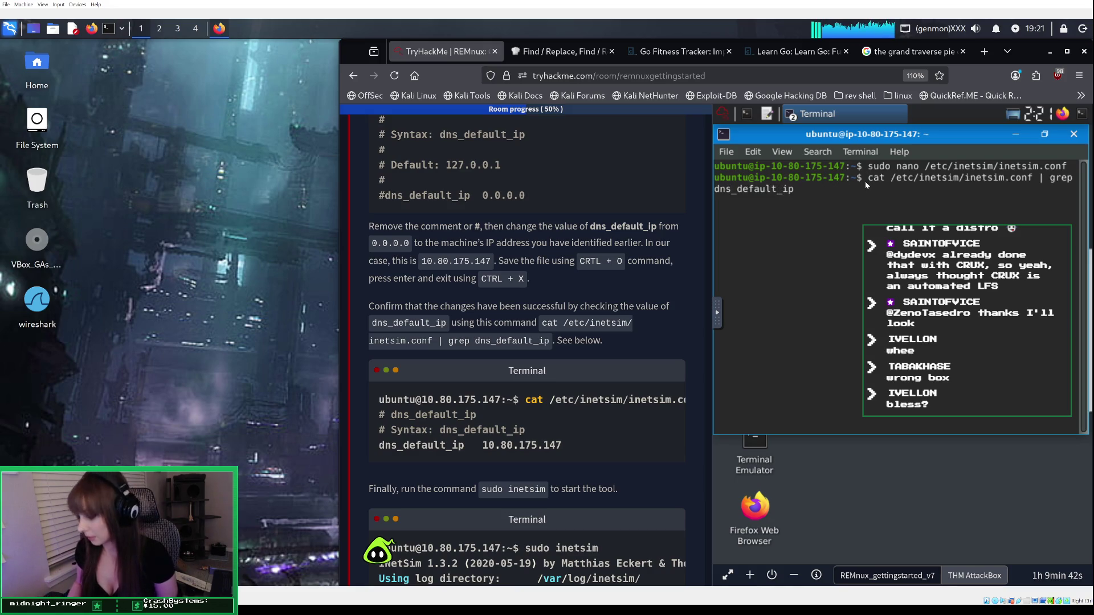
{"action": "key", "text": "Return"}
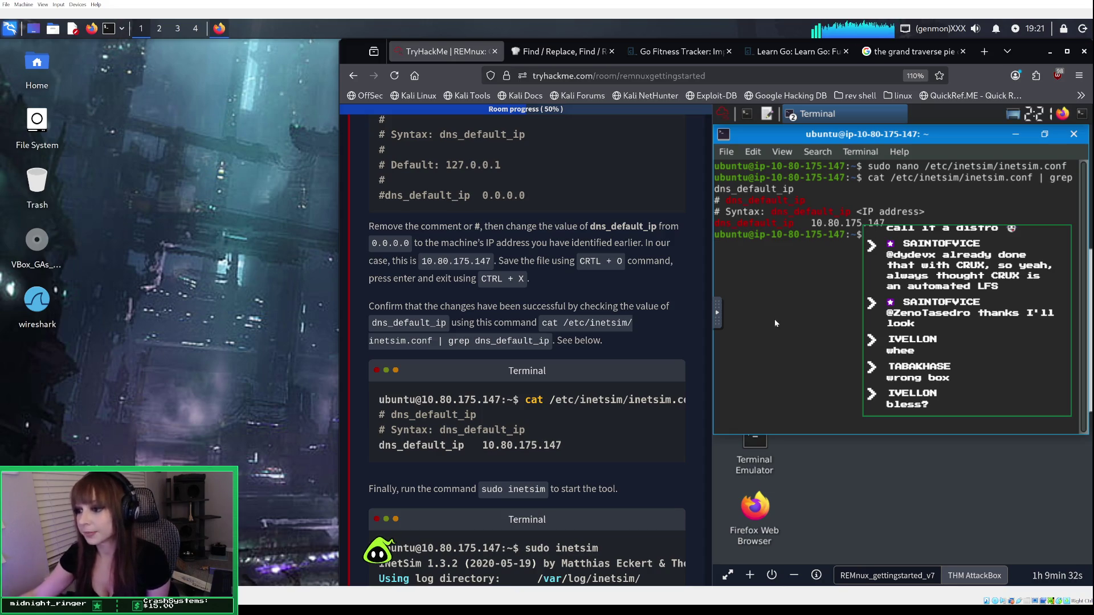
{"action": "scroll", "coordinate": [606, 458], "scroll_direction": "down", "scroll_amount": 3}
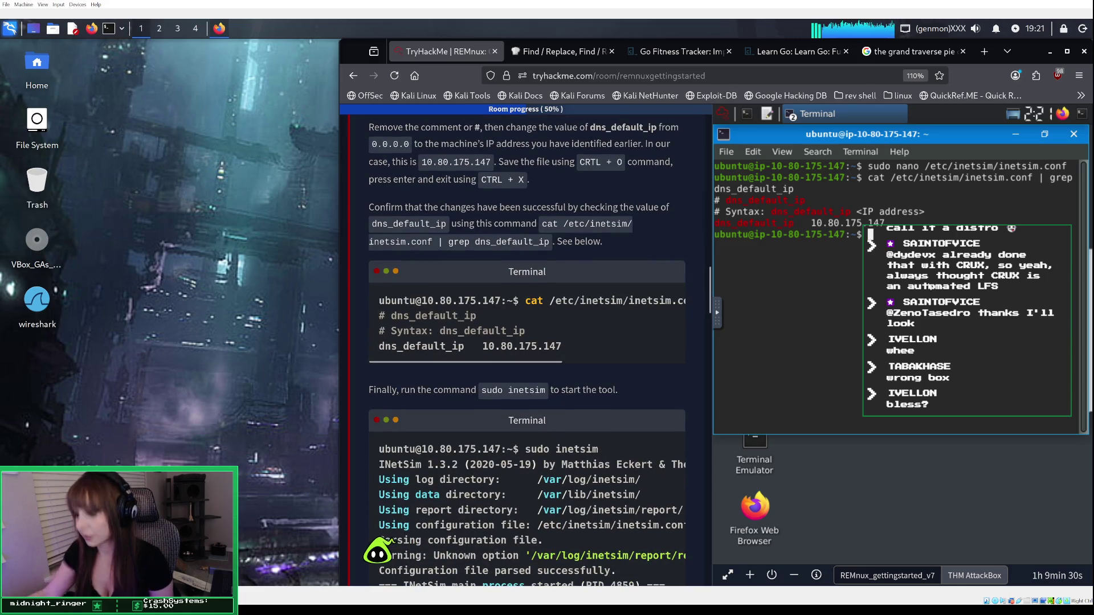
Launch INetSim with sudo inetsim, fixing the 'inetcim' typo and rerunning the command.
{"action": "type", "text": "sudo "}
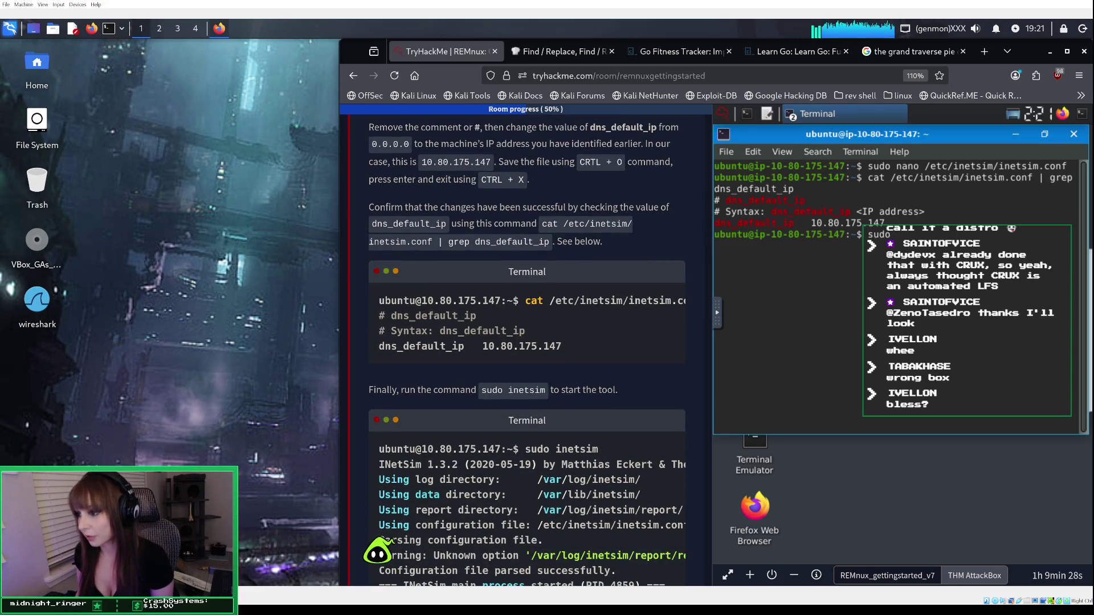
{"action": "type", "text": "inetsim"}
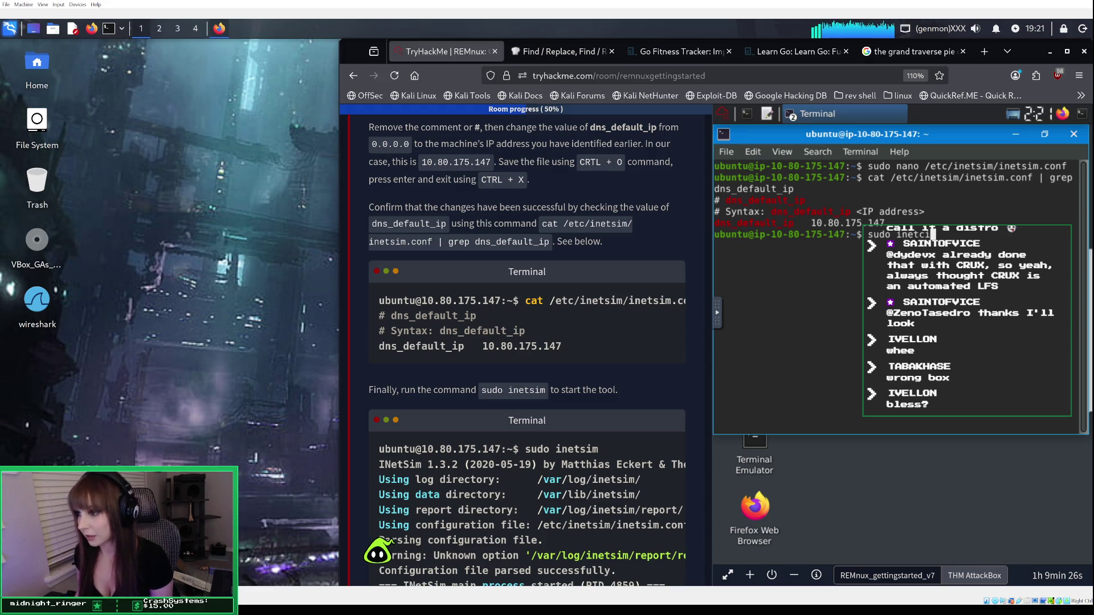
{"action": "key", "text": "Return"}
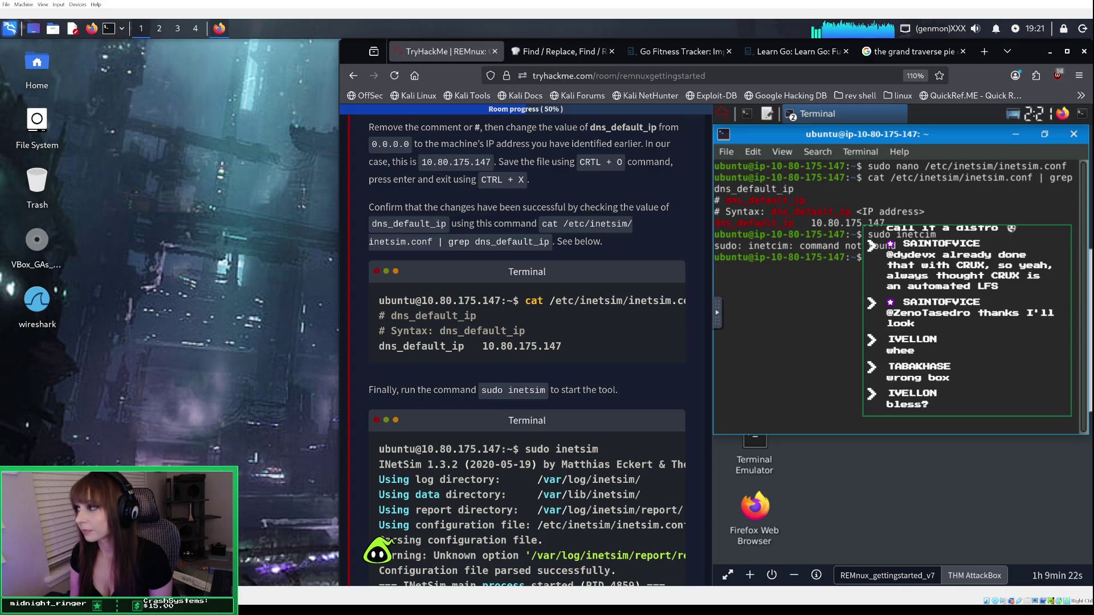
{"action": "key", "text": "Up"}
{"action": "key", "text": "Left"}
{"action": "key", "text": "Left"}
{"action": "key", "text": "BackSpace"}
{"action": "type", "text": "s"}
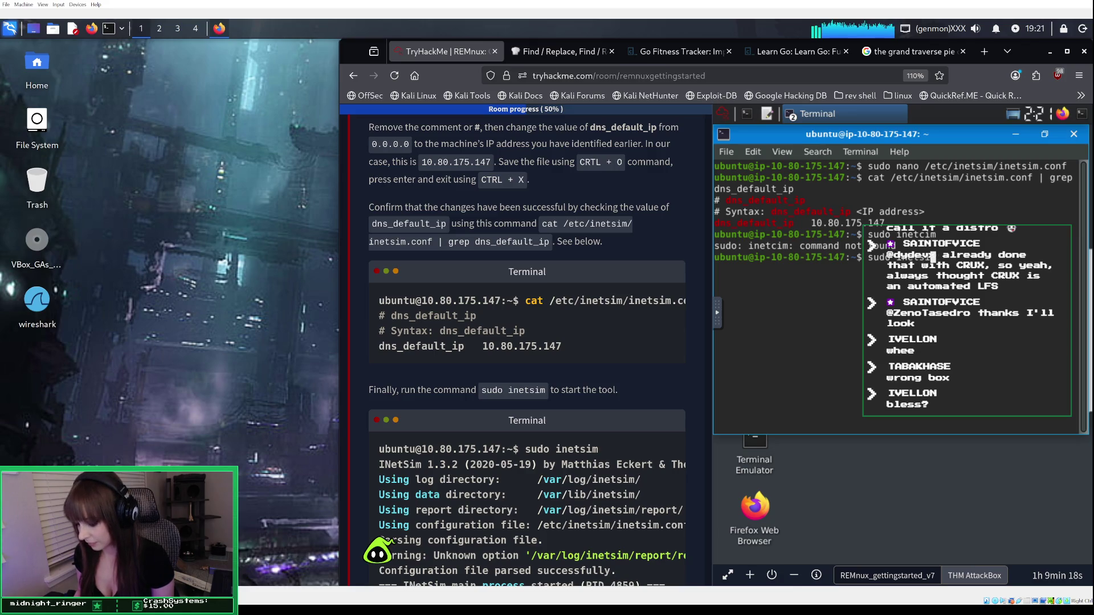
{"action": "key", "text": "End"}
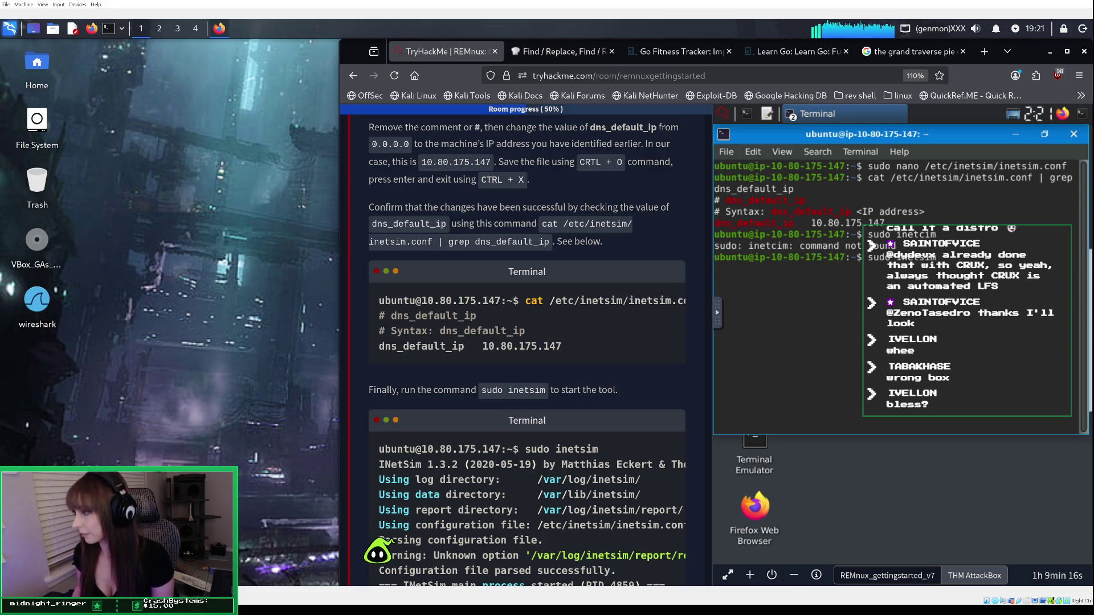
{"action": "key", "text": "Return"}
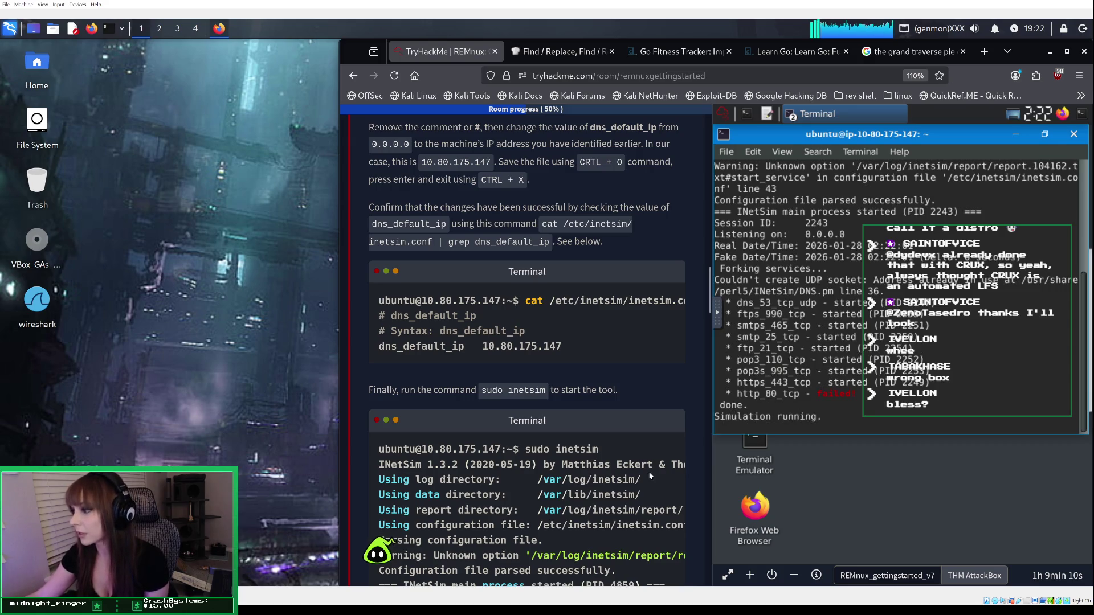
Scroll the task page to the AttackBox section with the security warning screenshot.
{"action": "scroll", "coordinate": [651, 476], "scroll_direction": "down", "scroll_amount": 2}
{"action": "scroll", "coordinate": [650, 476], "scroll_direction": "down", "scroll_amount": 2}
{"action": "scroll", "coordinate": [650, 476], "scroll_direction": "down", "scroll_amount": 3}
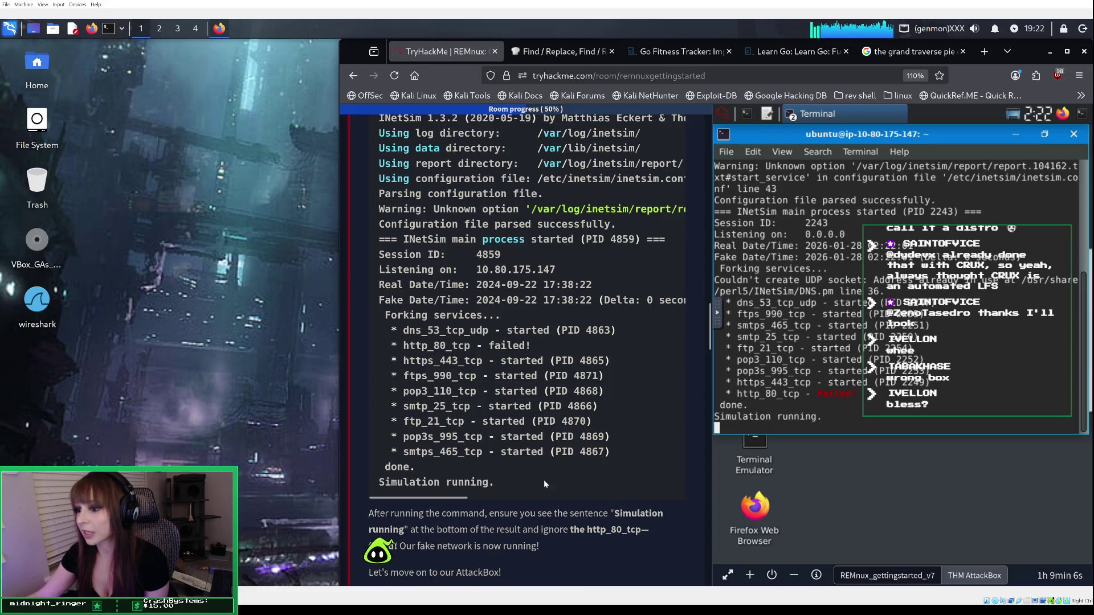
{"action": "scroll", "coordinate": [545, 480], "scroll_direction": "down", "scroll_amount": 3}
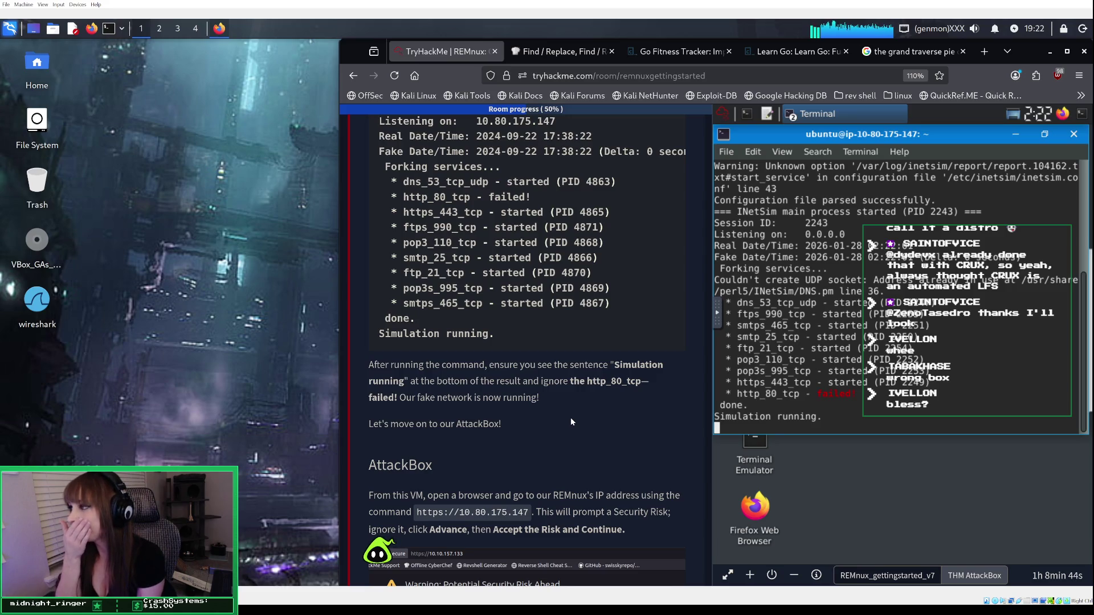
{"action": "scroll", "coordinate": [572, 418], "scroll_direction": "up", "scroll_amount": 10}
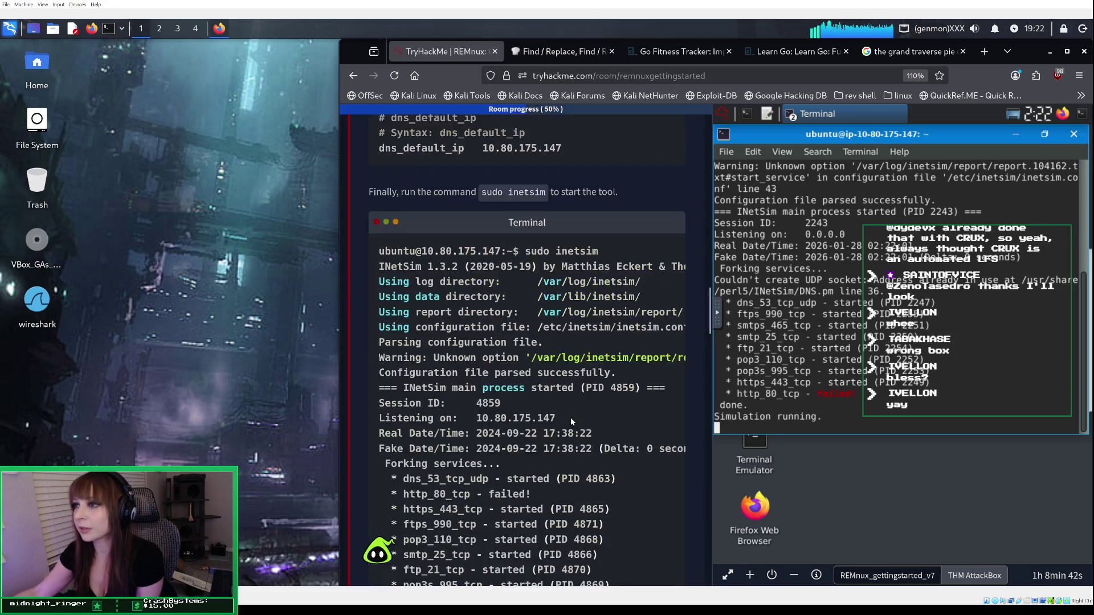
{"action": "scroll", "coordinate": [571, 421], "scroll_direction": "up", "scroll_amount": 10}
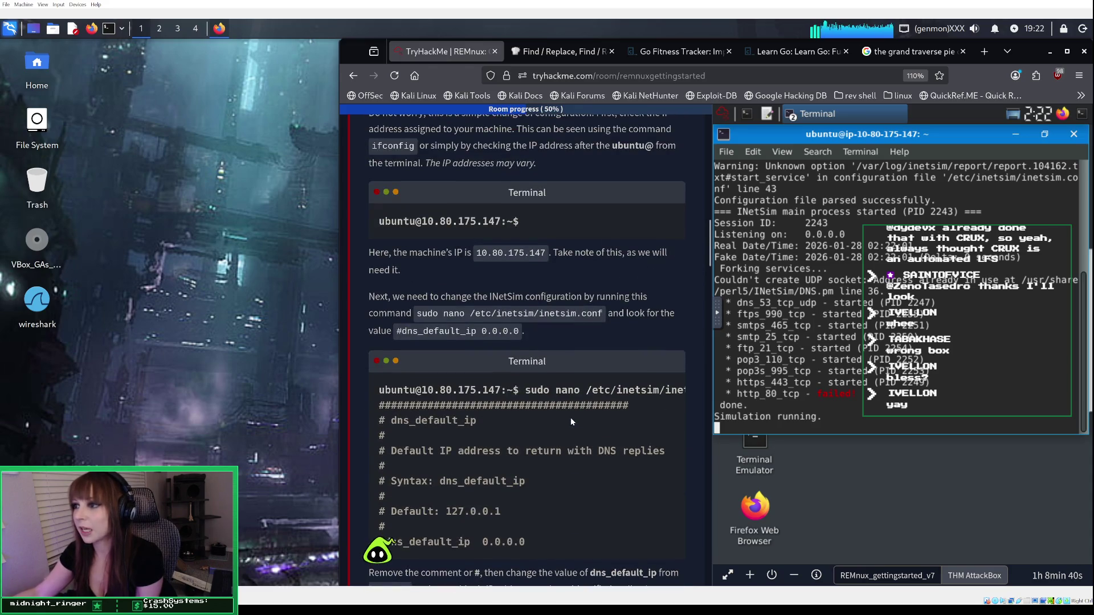
{"action": "scroll", "coordinate": [571, 422], "scroll_direction": "down", "scroll_amount": 10}
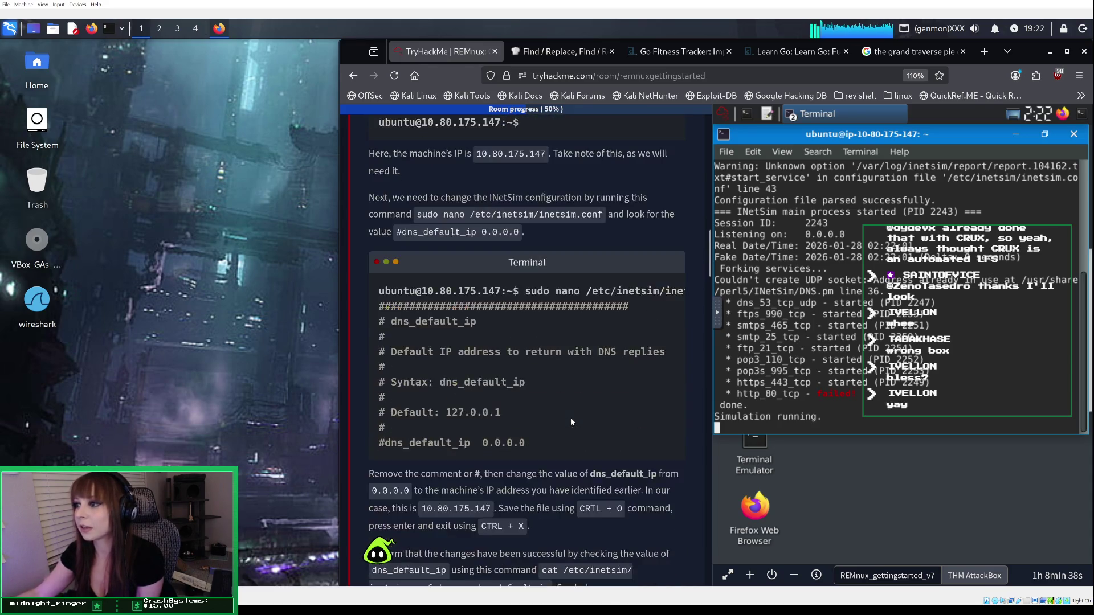
{"action": "scroll", "coordinate": [567, 421], "scroll_direction": "down", "scroll_amount": 15}
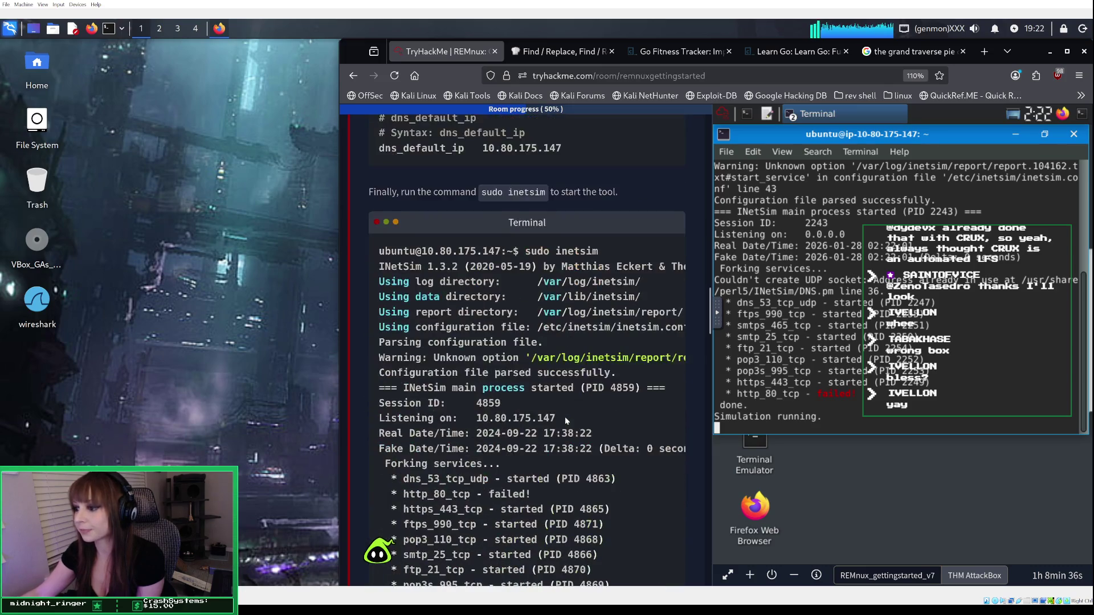
{"action": "scroll", "coordinate": [566, 421], "scroll_direction": "down", "scroll_amount": 3}
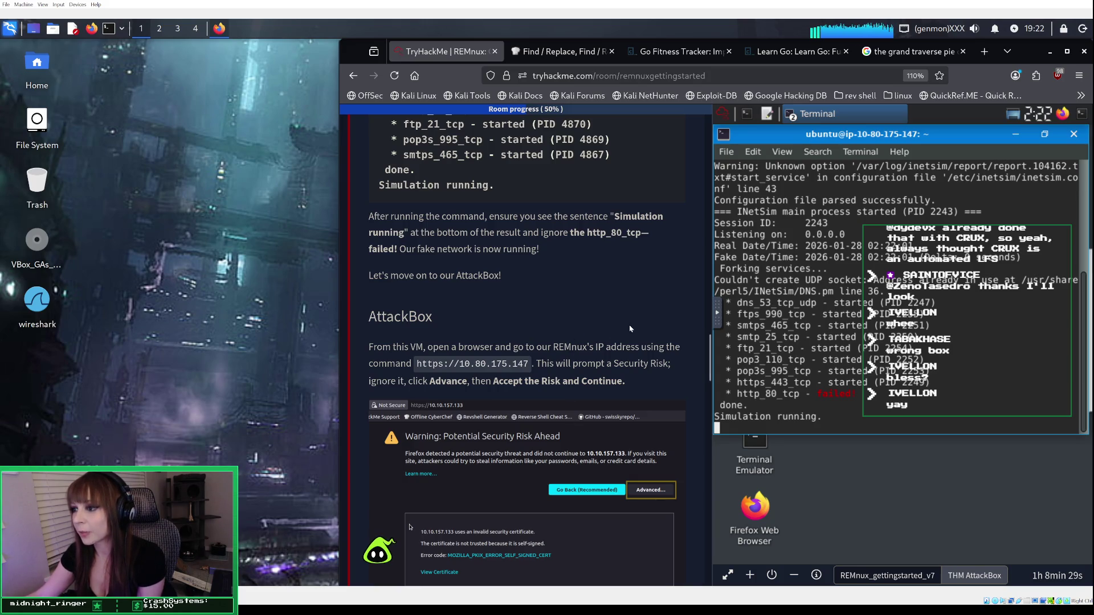
Switch to the REMnux machine view and clear the remote session's shared clipboard.
{"action": "left_click", "coordinate": [887, 575]}
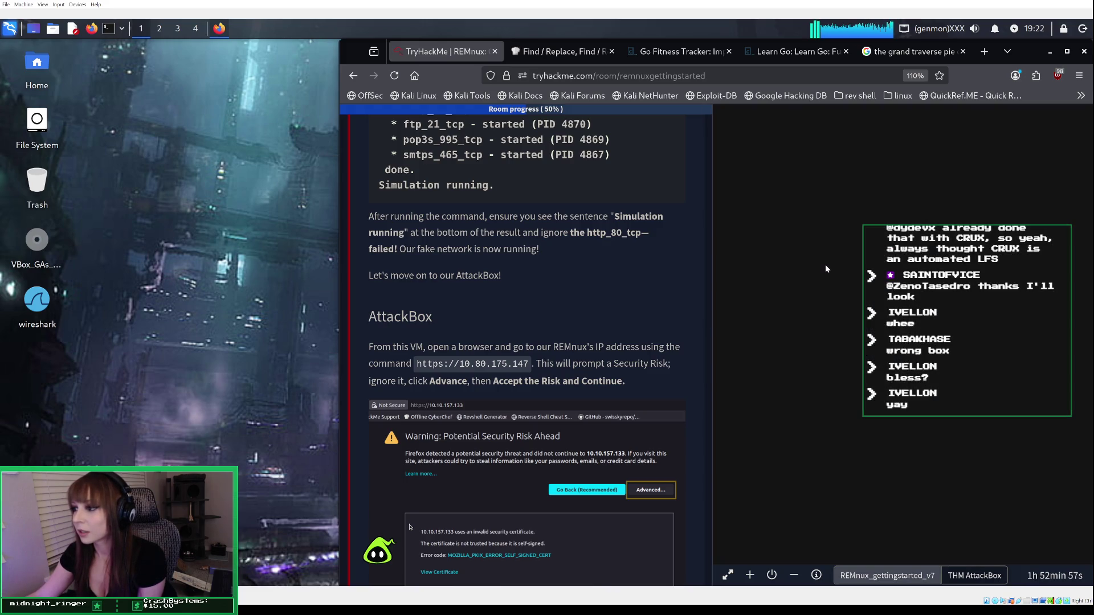
{"action": "right_click", "coordinate": [530, 364]}
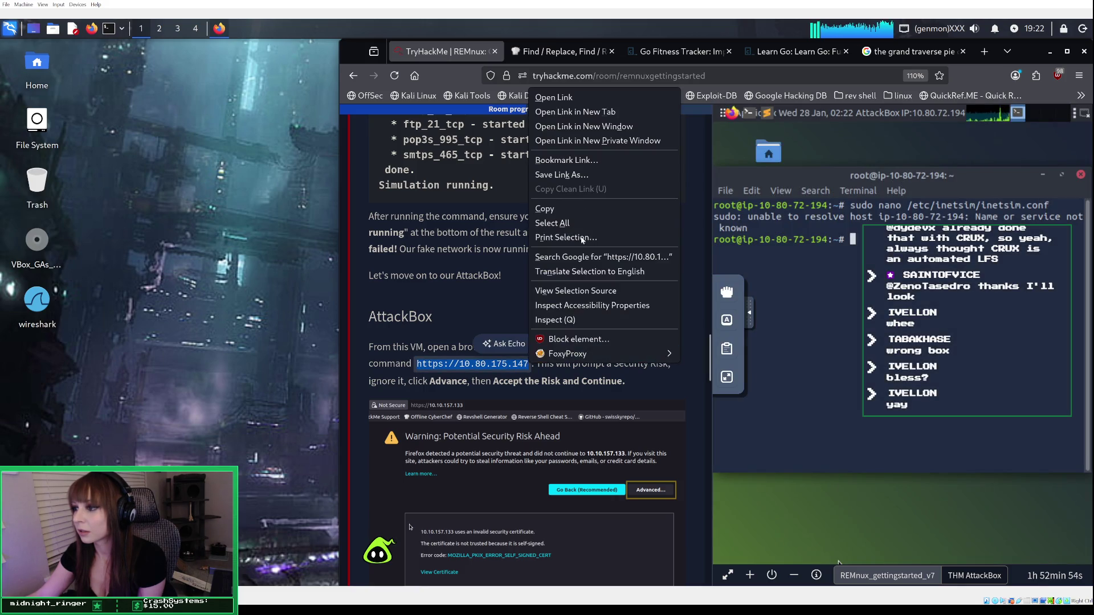
{"action": "left_click", "coordinate": [544, 208]}
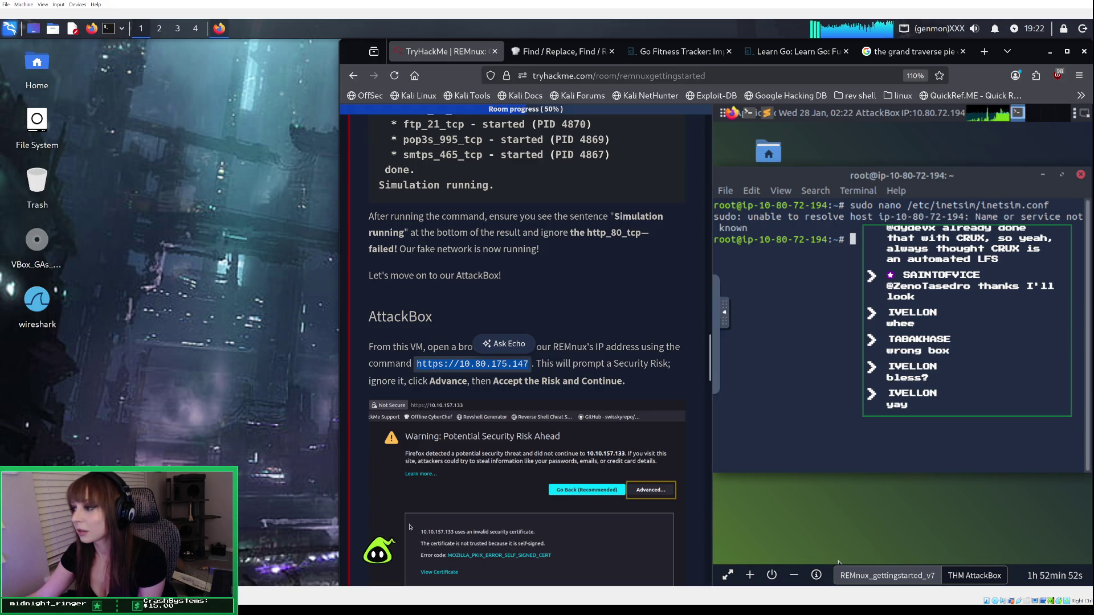
{"action": "left_click", "coordinate": [724, 313]}
{"action": "left_click", "coordinate": [727, 348]}
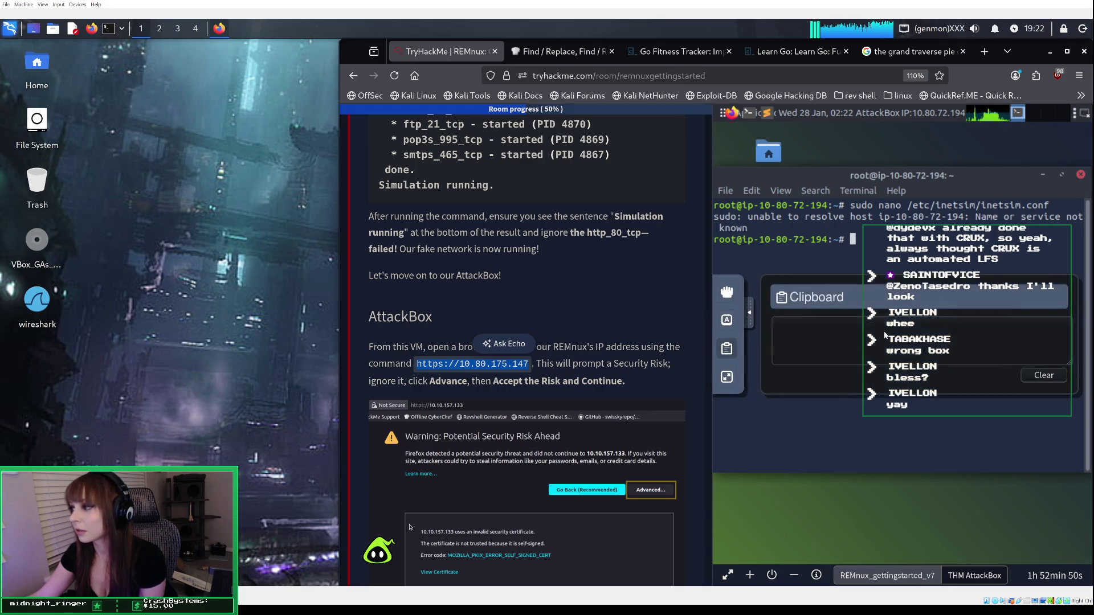
{"action": "type", "text": "cat /etc/inetsim/inetsim.conf | grep dns_default_ip"}
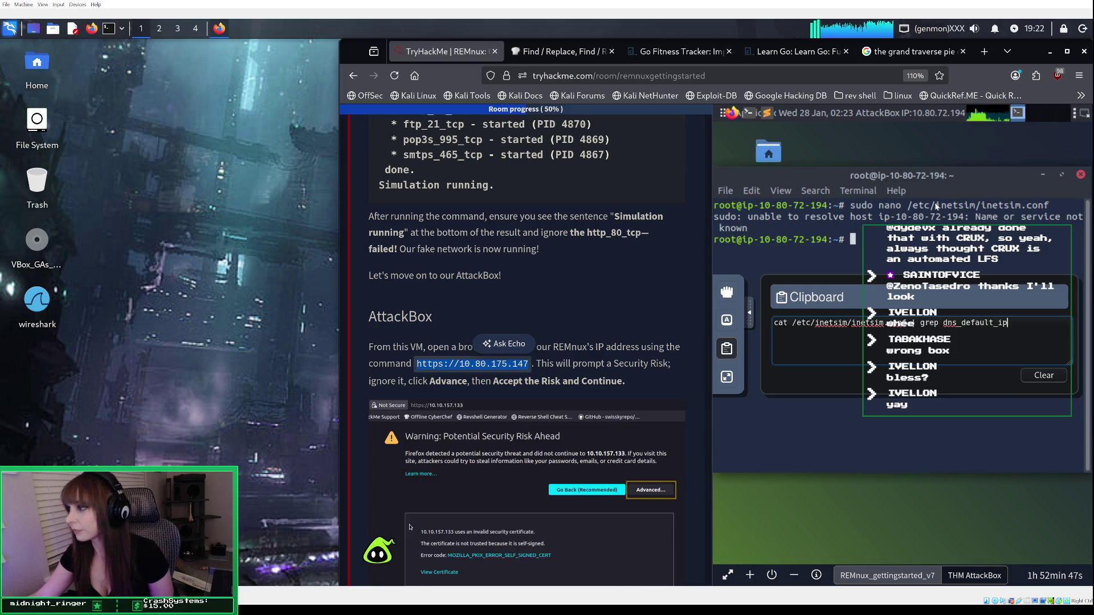
{"action": "left_click_drag", "start_coordinate": [1020, 324], "coordinate": [741, 326]}
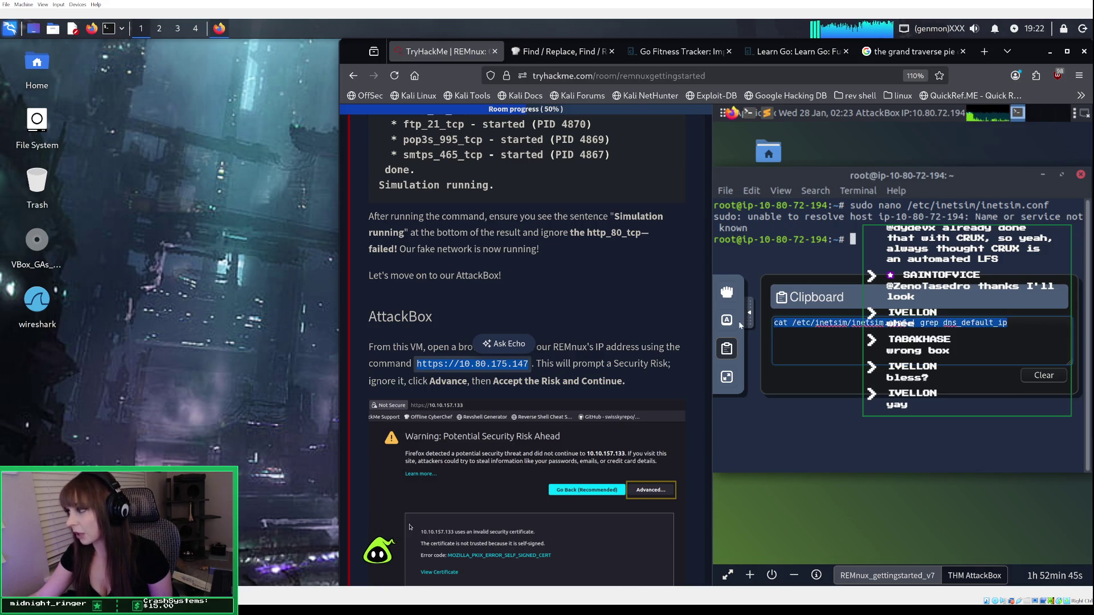
{"action": "key", "text": "BackSpace"}
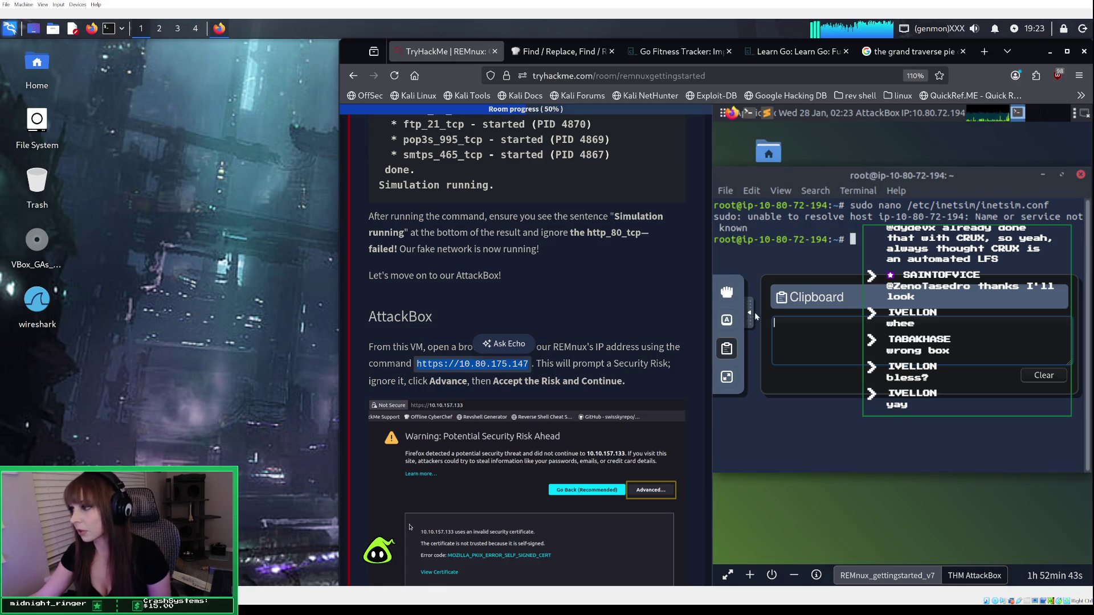
{"action": "left_click", "coordinate": [750, 313]}
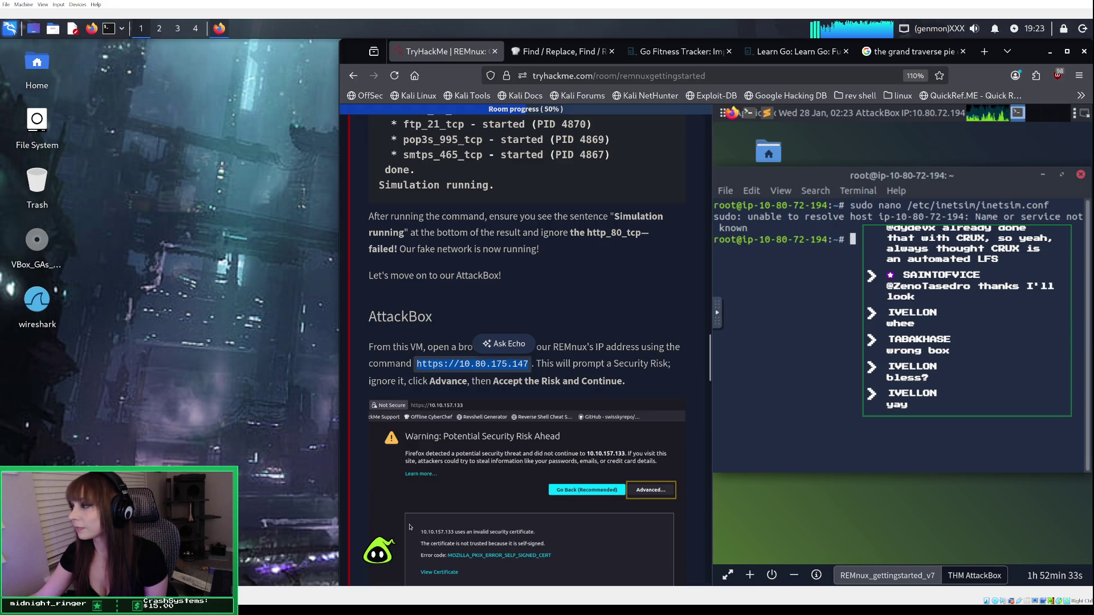
{"action": "mouse_move", "coordinate": [1081, 231]}
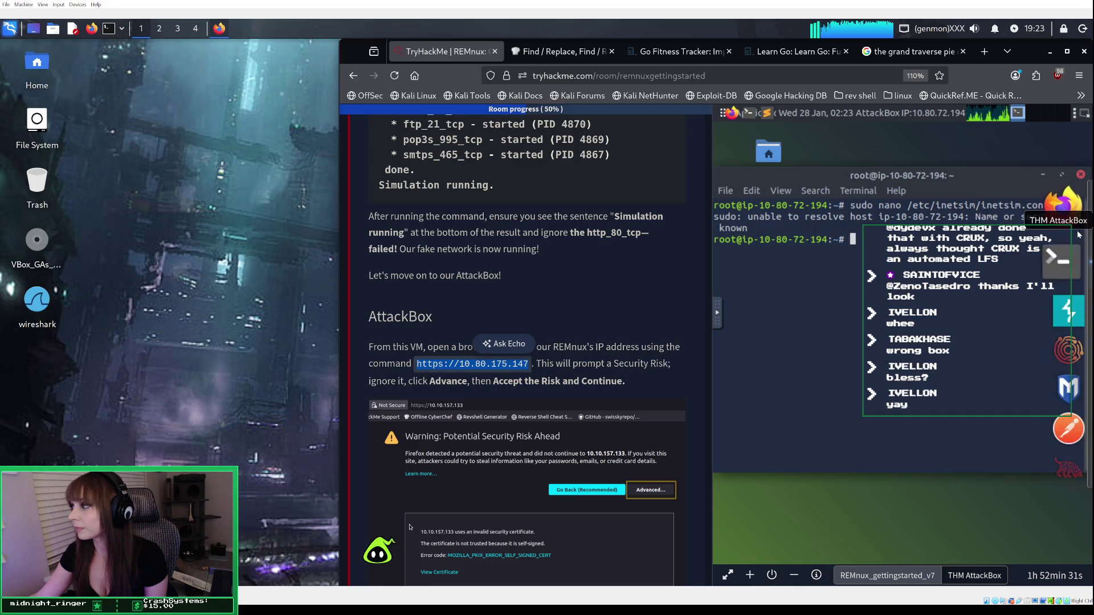
{"action": "left_click", "coordinate": [1071, 216]}
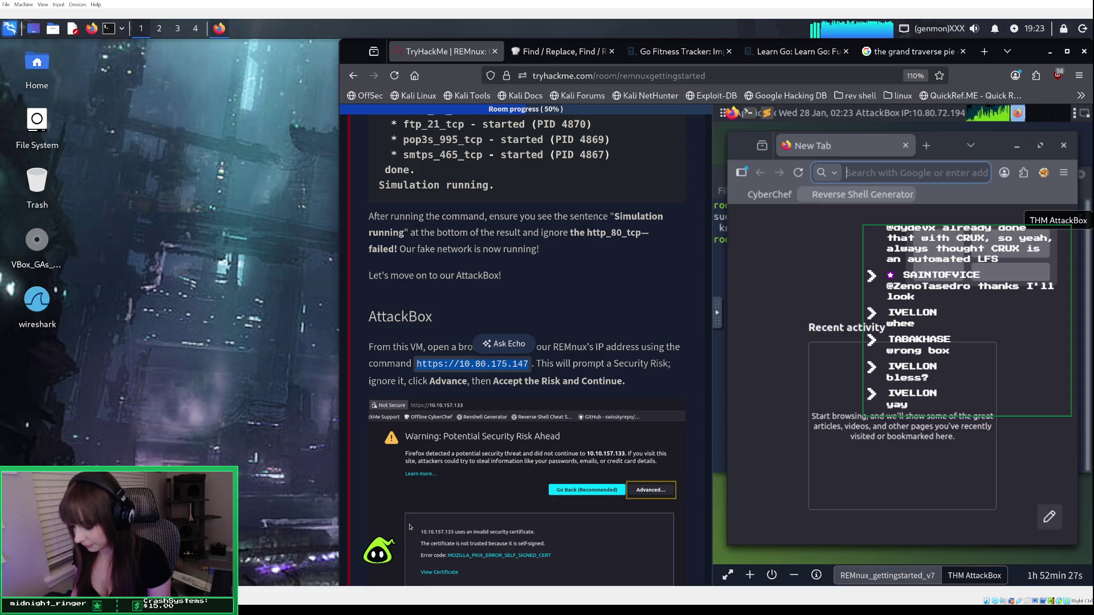
{"action": "type", "text": "https://"}
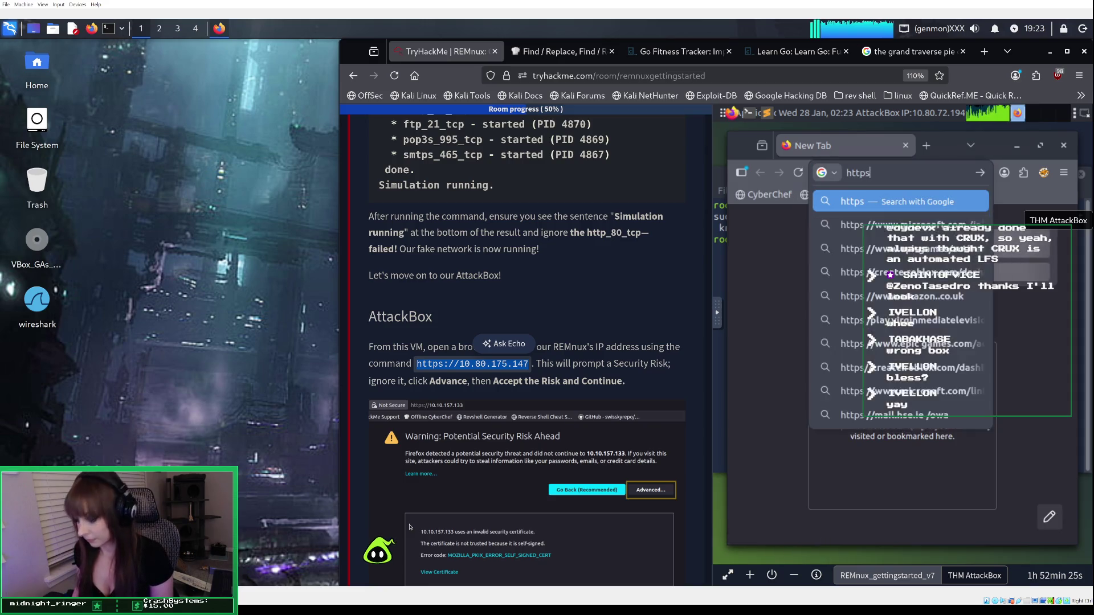
{"action": "type", "text": "10.80"}
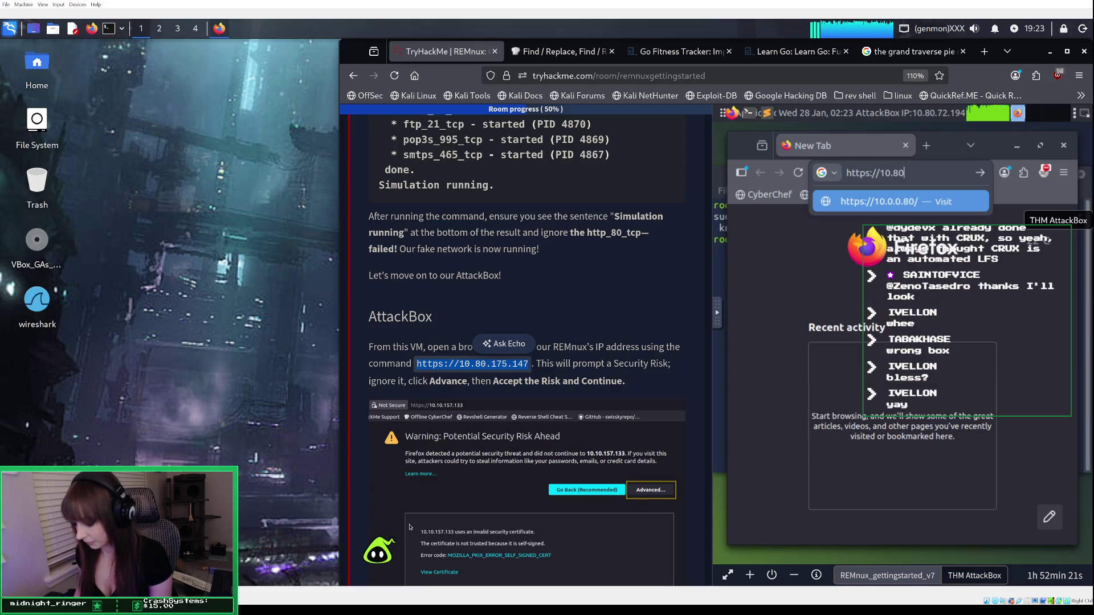
{"action": "type", "text": ".175"}
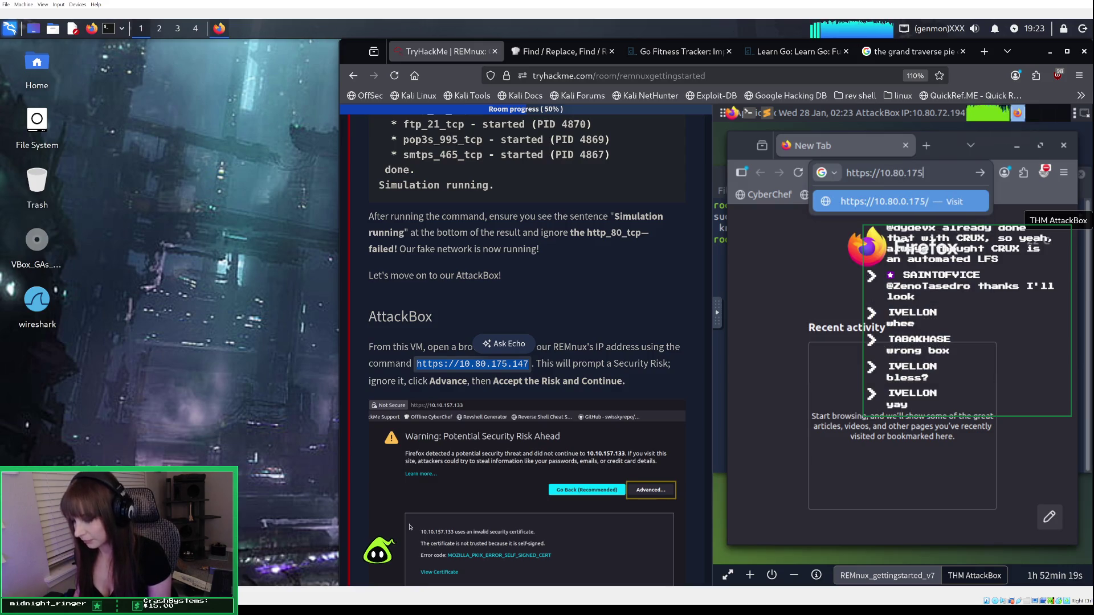
{"action": "type", "text": "147"}
{"action": "key", "text": "Return"}
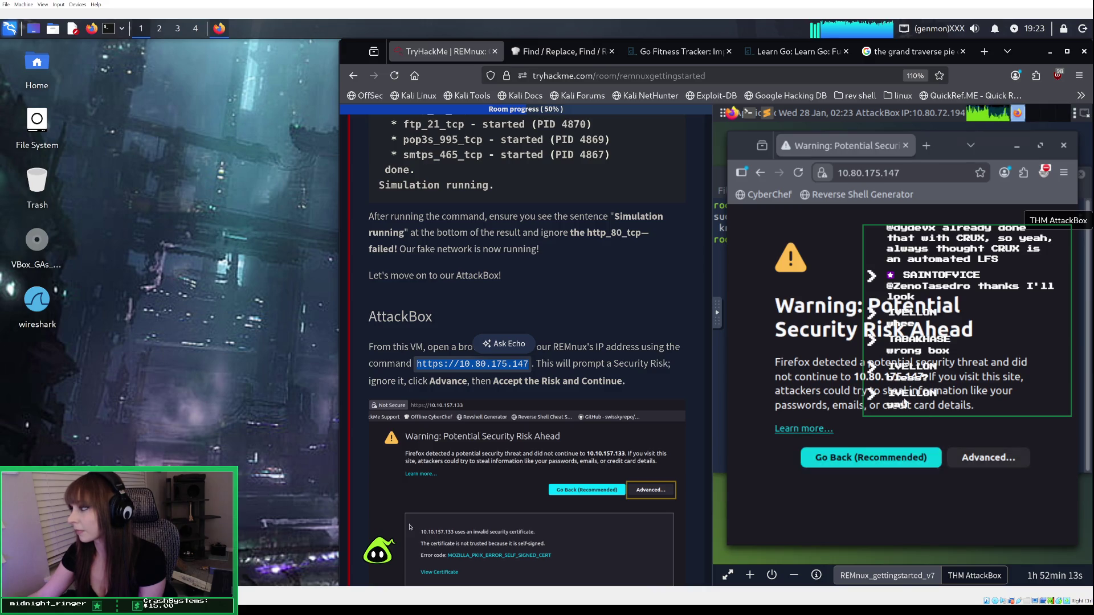
{"action": "scroll", "coordinate": [649, 411], "scroll_direction": "down", "scroll_amount": 1}
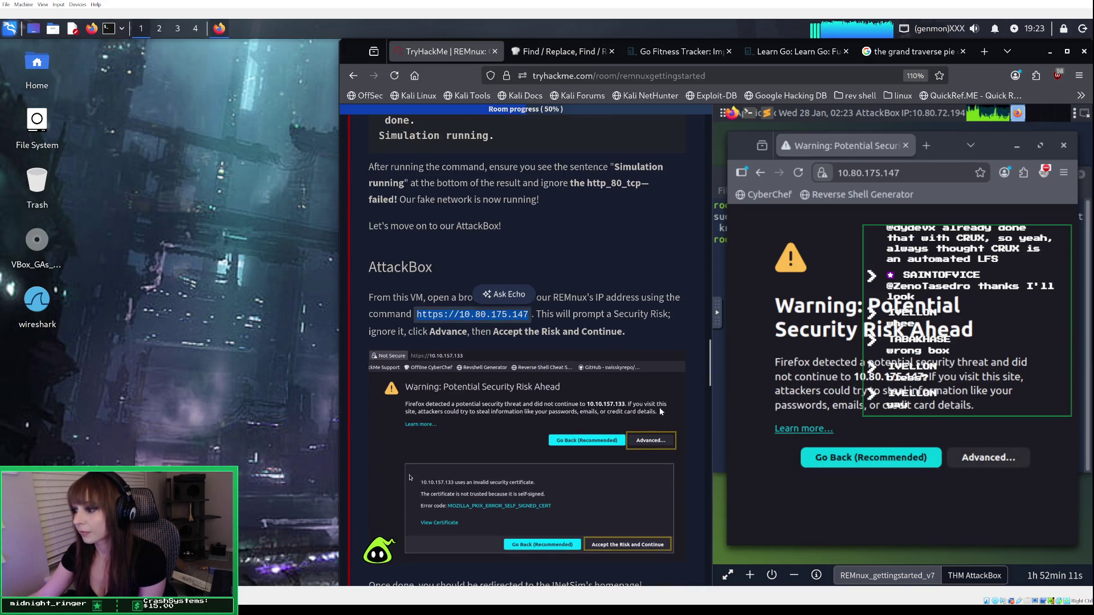
{"action": "left_click", "coordinate": [989, 460]}
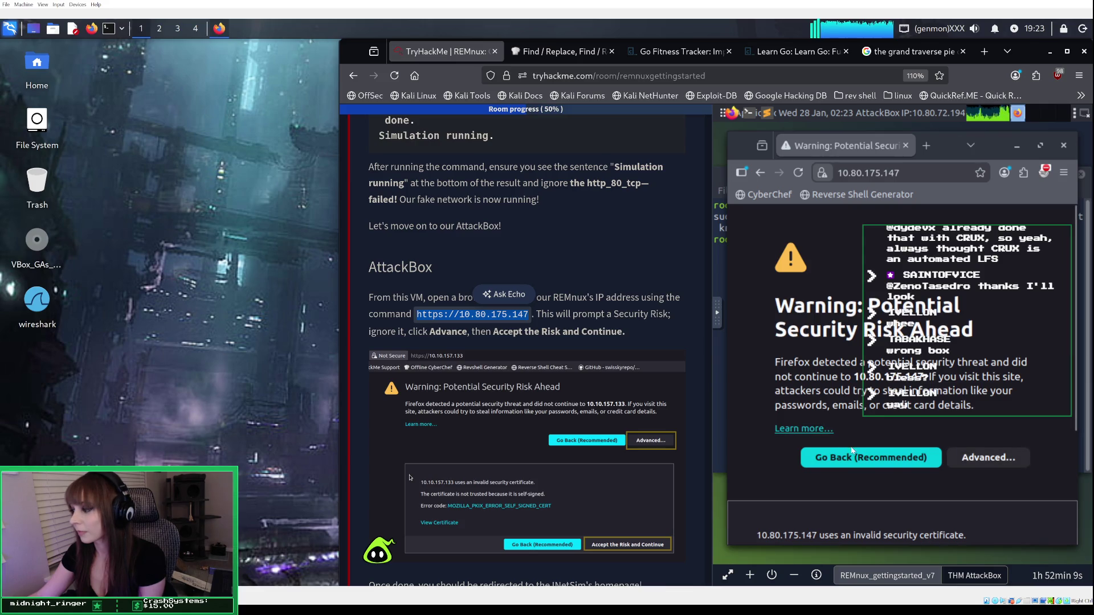
{"action": "scroll", "coordinate": [884, 459], "scroll_direction": "down", "scroll_amount": 3}
{"action": "left_click", "coordinate": [966, 497]}
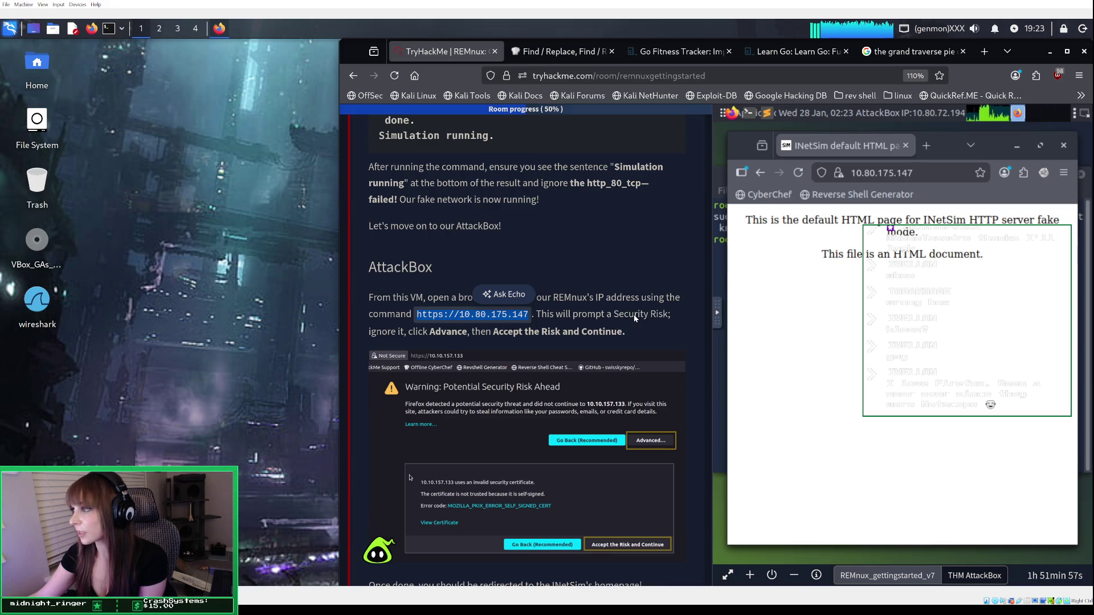
{"action": "scroll", "coordinate": [634, 315], "scroll_direction": "down", "scroll_amount": 3}
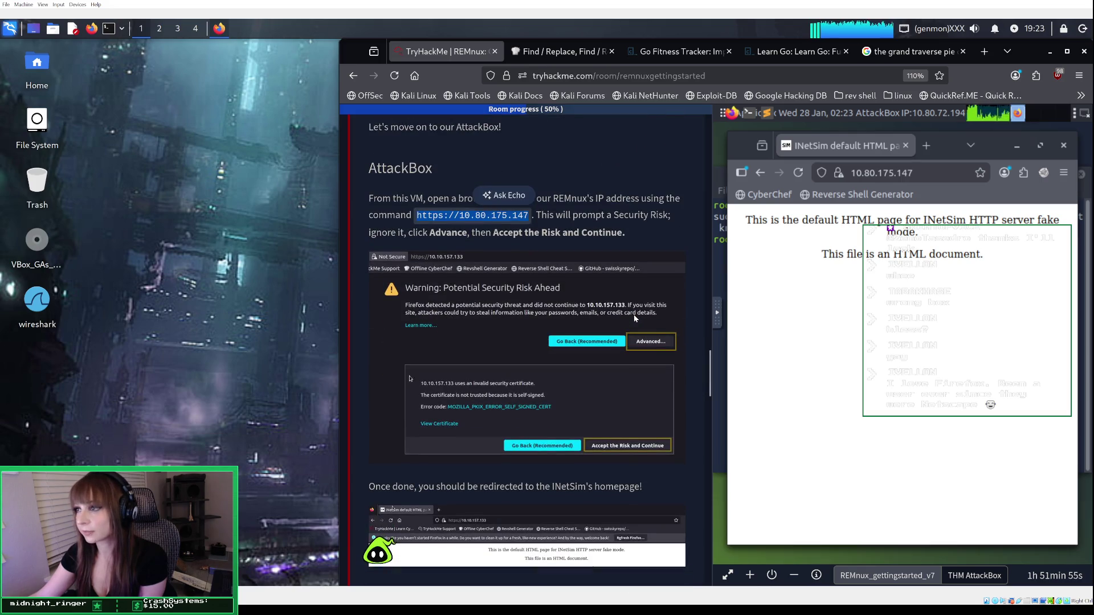
{"action": "scroll", "coordinate": [634, 315], "scroll_direction": "down", "scroll_amount": 4}
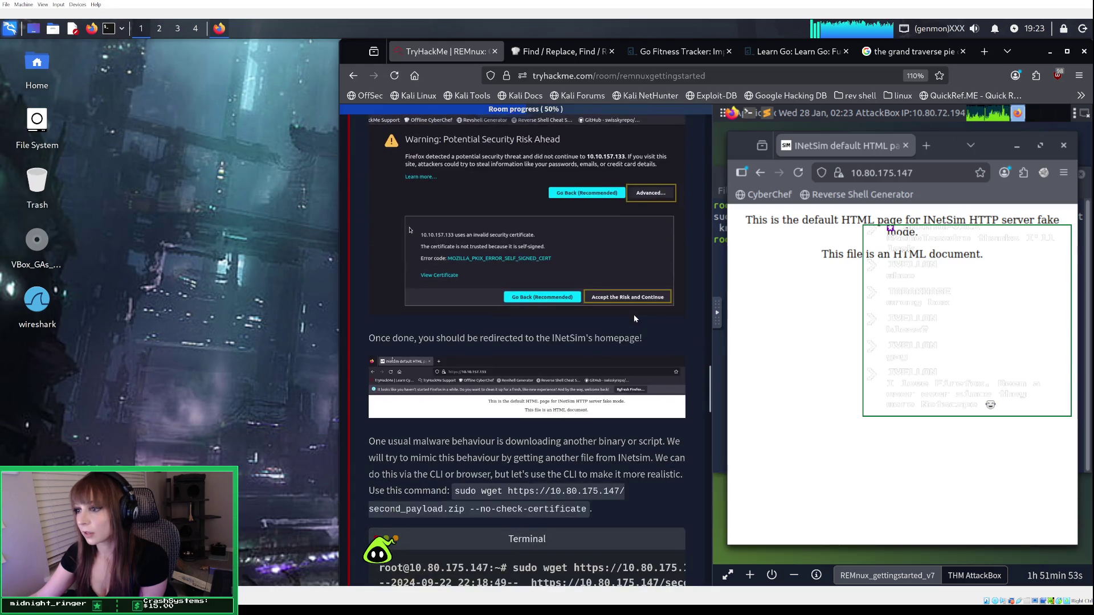
{"action": "scroll", "coordinate": [634, 315], "scroll_direction": "down", "scroll_amount": 1}
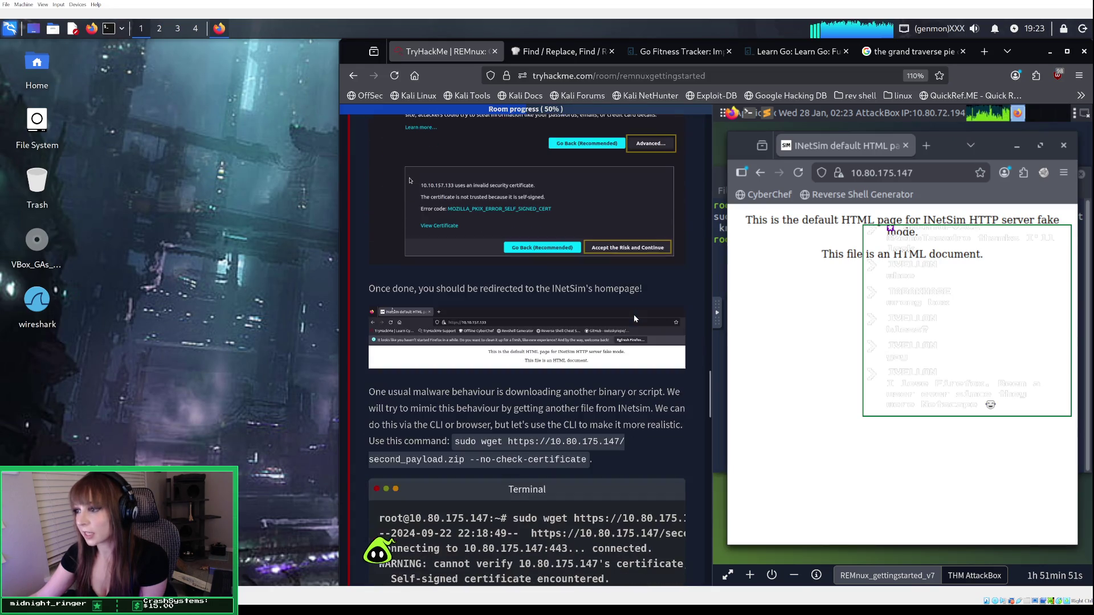
{"action": "scroll", "coordinate": [634, 314], "scroll_direction": "down", "scroll_amount": 2}
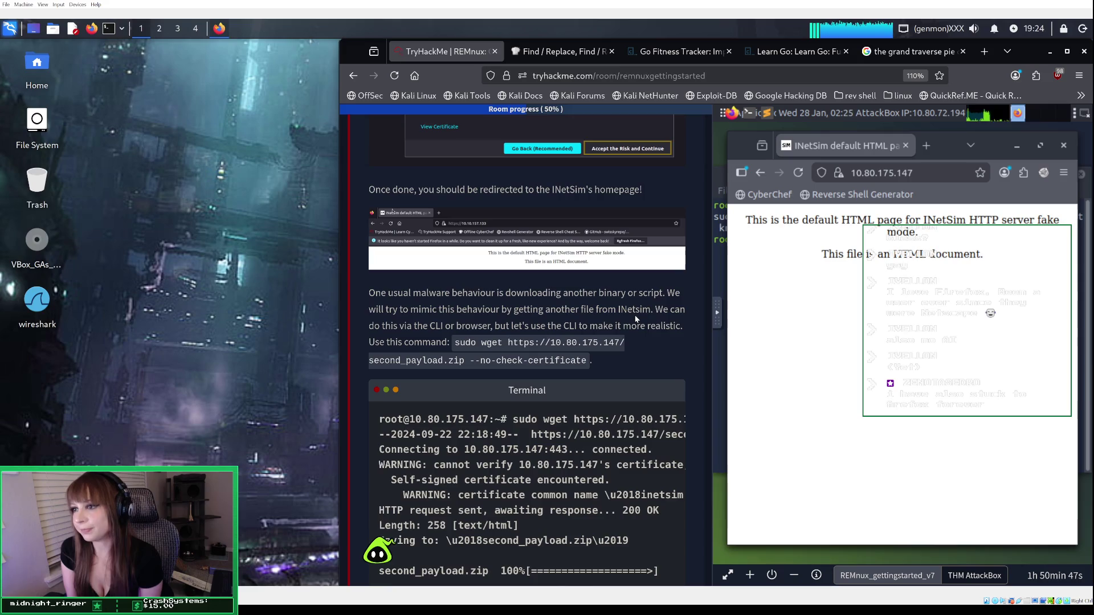
{"action": "left_click", "coordinate": [717, 312]}
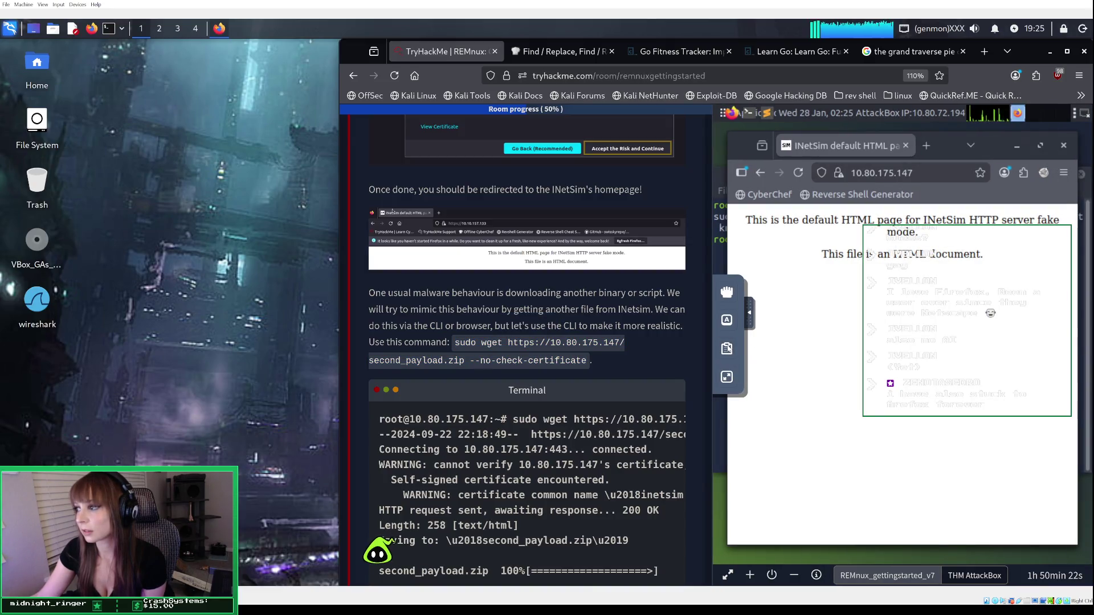
Paste and run the wget command fetching second_payload.zip from 10.80.175.147 without certificate checks.
{"action": "left_click", "coordinate": [726, 349]}
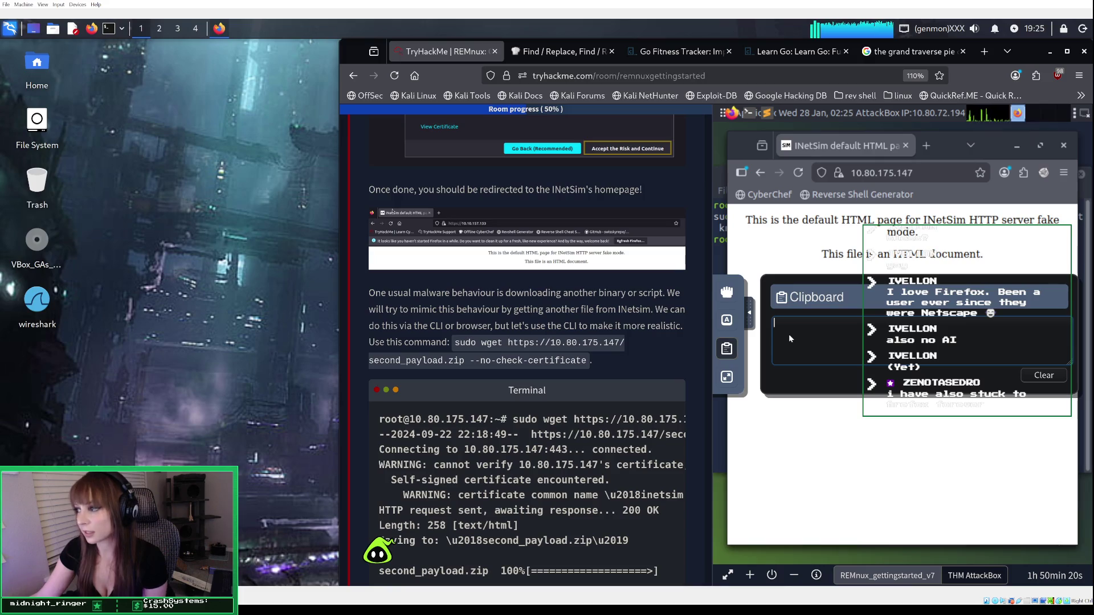
{"action": "type", "text": "sudo wget https://10.80.175.147/second_payload.zip --no-check-certificate"}
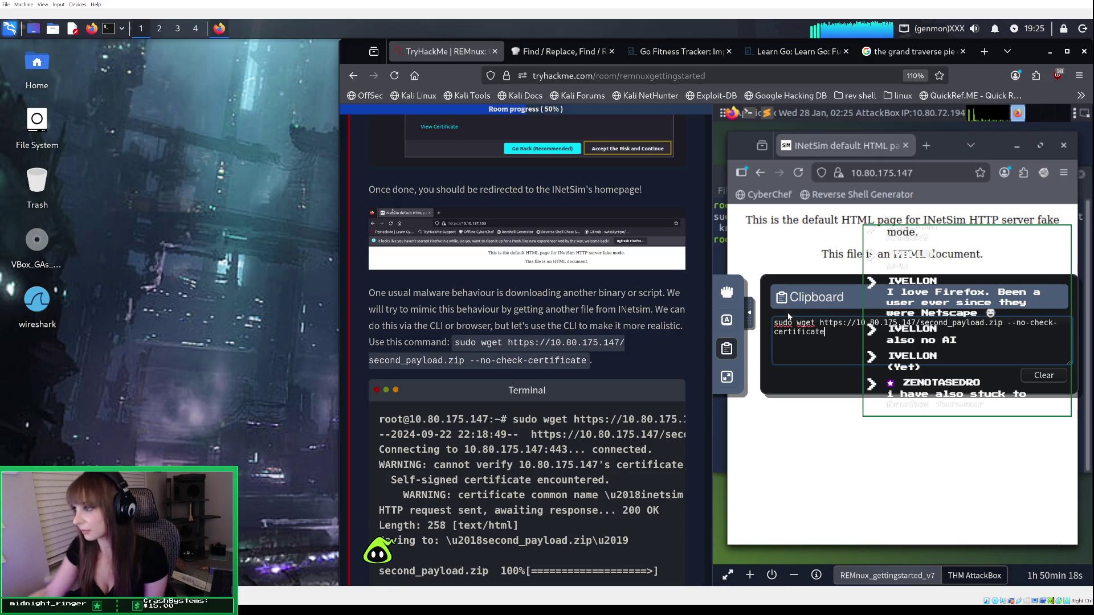
{"action": "left_click", "coordinate": [749, 313]}
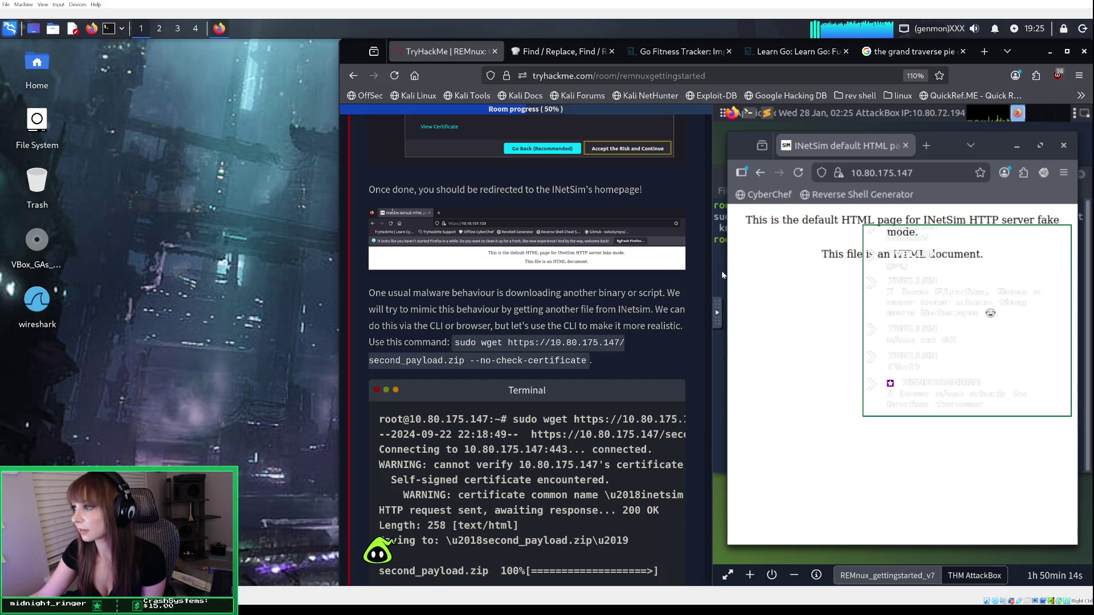
{"action": "left_click", "coordinate": [717, 170]}
{"action": "left_click", "coordinate": [956, 265]}
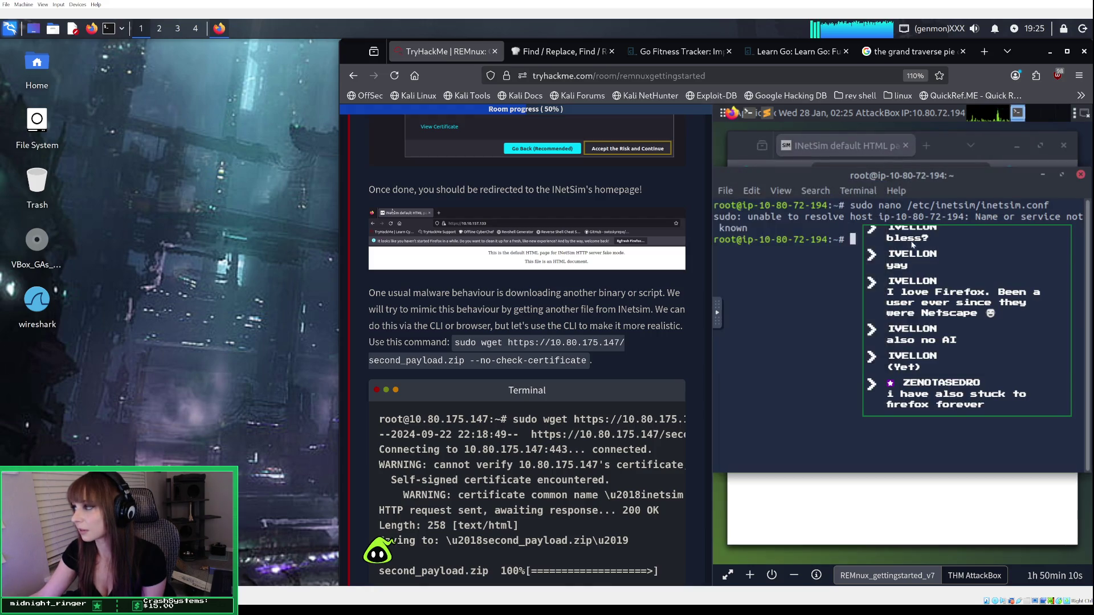
{"action": "type", "text": "sudo wget https://10.80.175.147/second_payload.zip --no-check-certificate"}
{"action": "key", "text": "Return"}
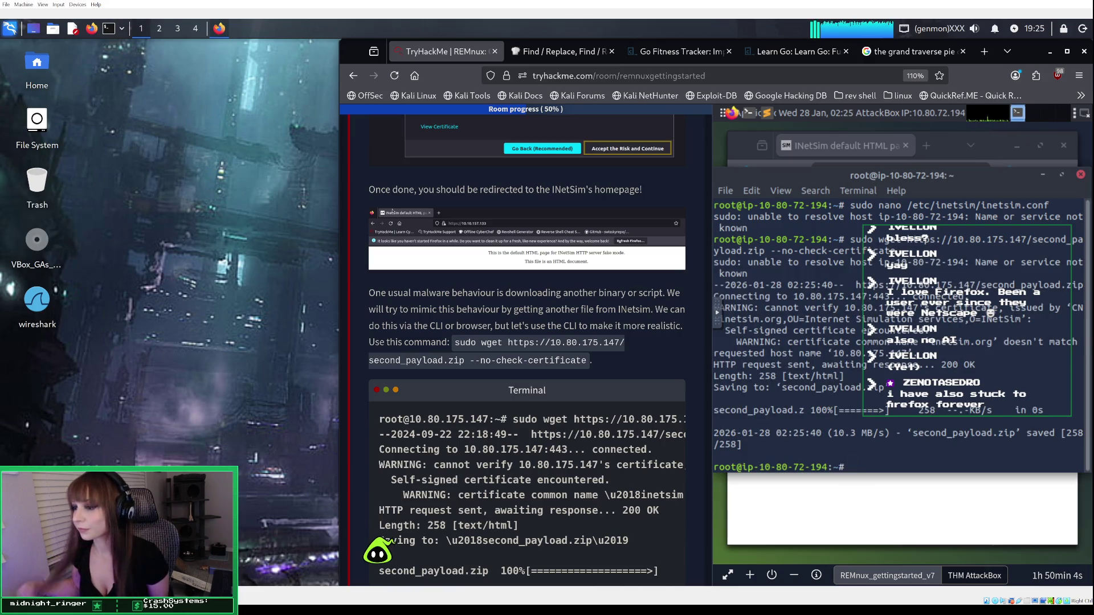
{"action": "scroll", "coordinate": [602, 411], "scroll_direction": "down", "scroll_amount": 1}
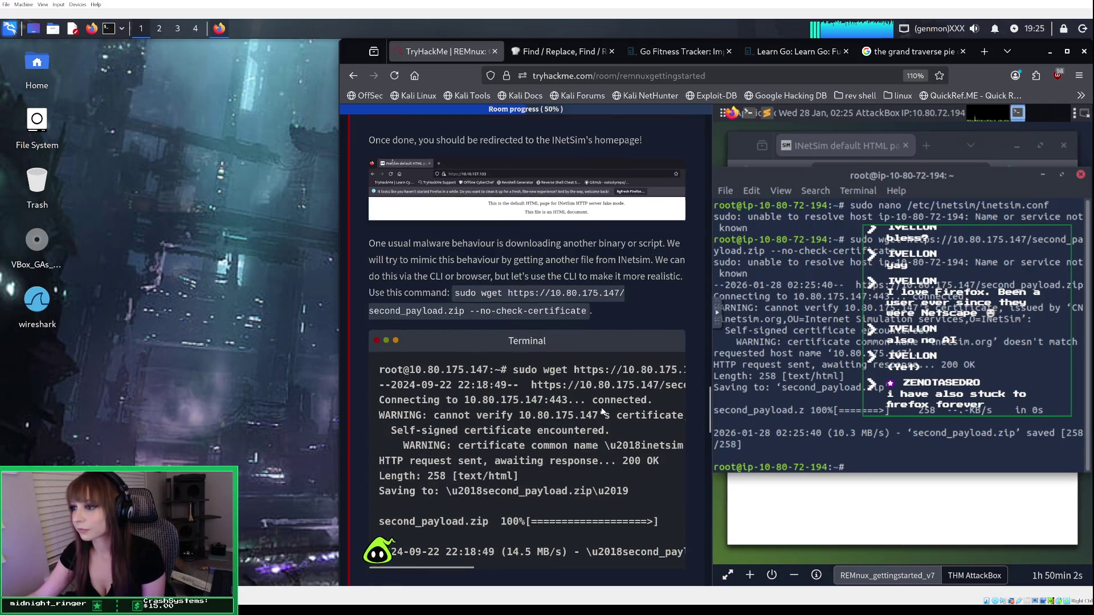
{"action": "scroll", "coordinate": [602, 411], "scroll_direction": "down", "scroll_amount": 1}
{"action": "scroll", "coordinate": [602, 411], "scroll_direction": "down", "scroll_amount": 3}
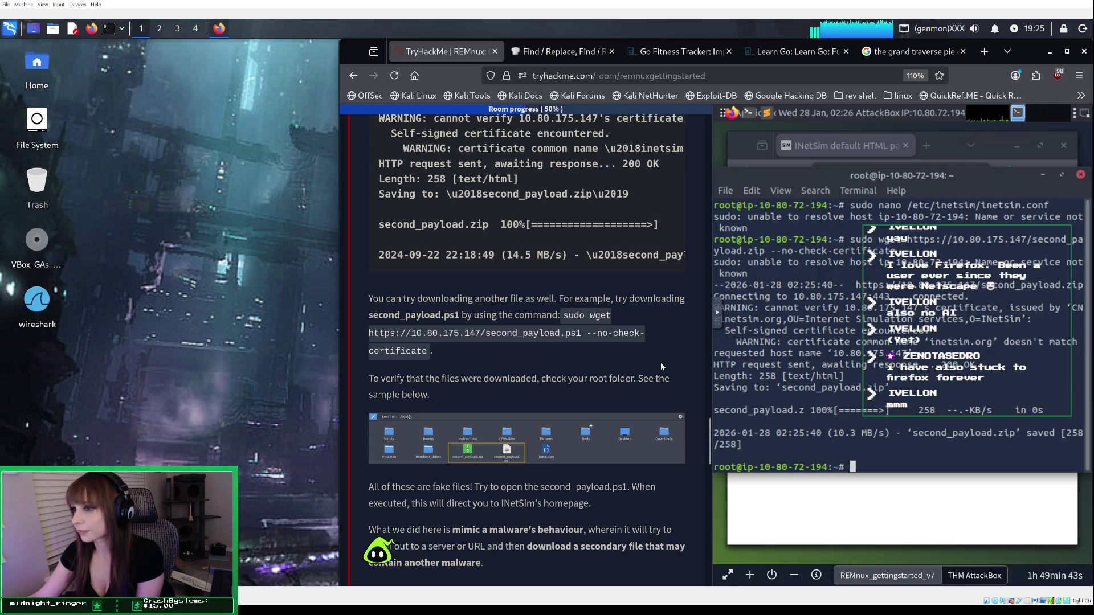
Scroll the room page to the paragraph with the second_payload.ps1 wget command.
{"action": "scroll", "coordinate": [661, 363], "scroll_direction": "up", "scroll_amount": 3}
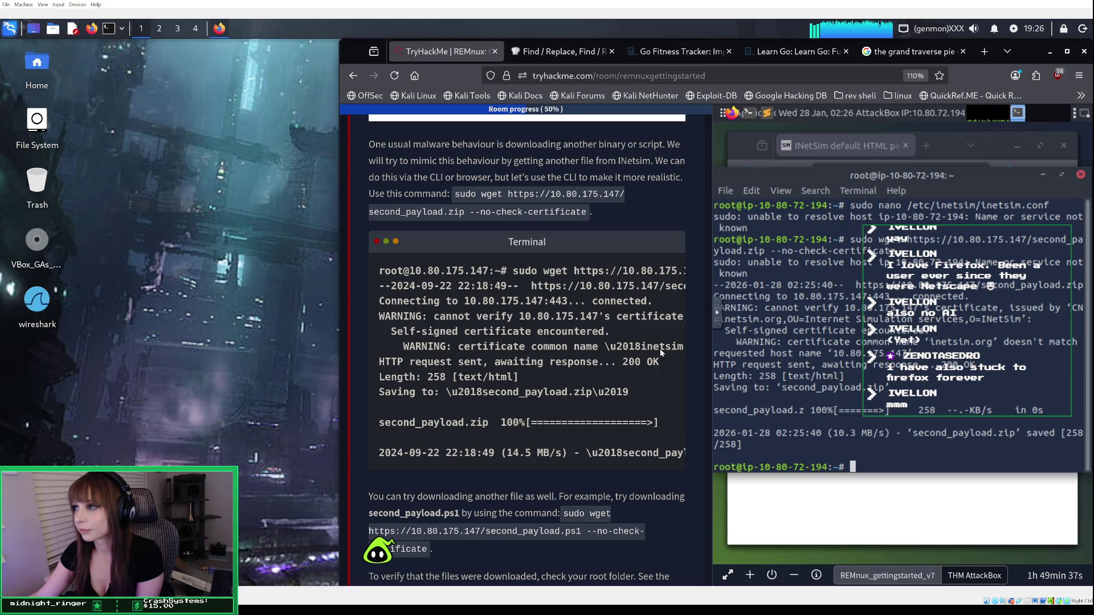
{"action": "scroll", "coordinate": [660, 348], "scroll_direction": "down", "scroll_amount": 3}
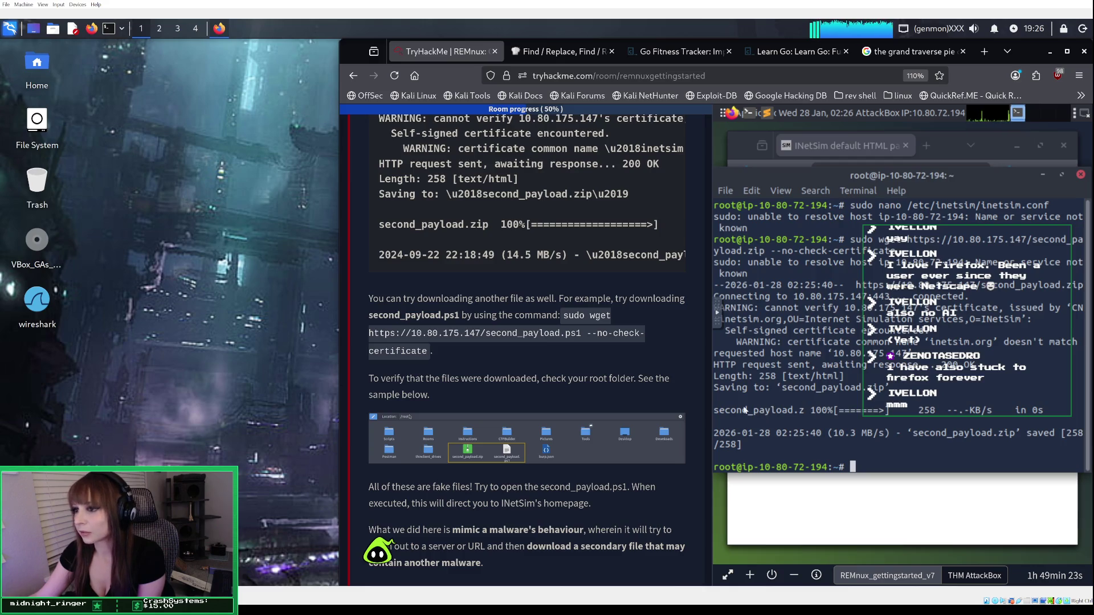
{"action": "scroll", "coordinate": [590, 358], "scroll_direction": "up", "scroll_amount": 5}
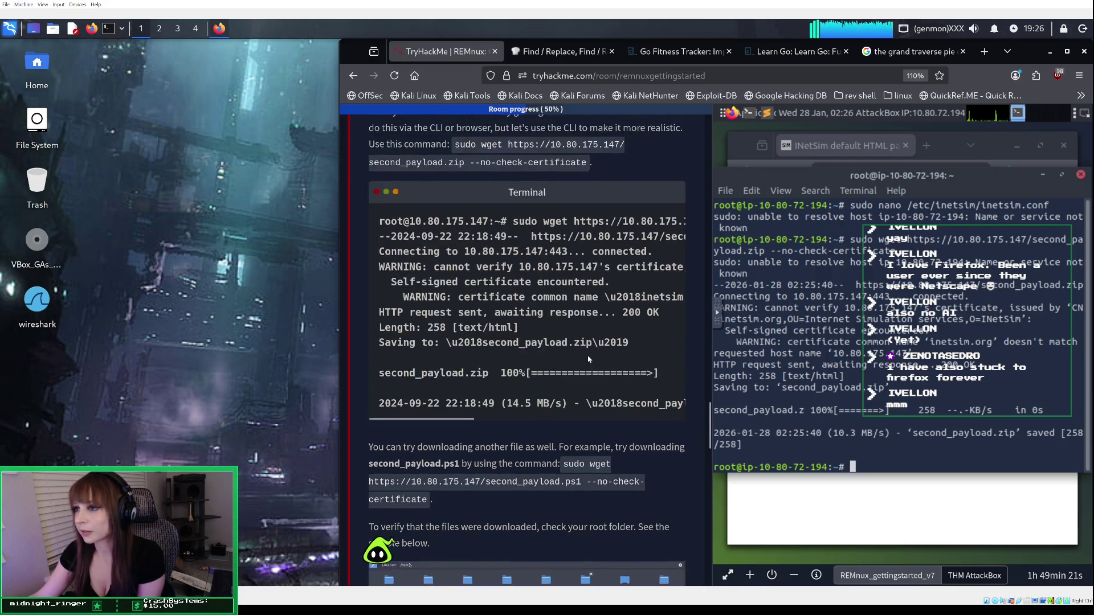
{"action": "scroll", "coordinate": [590, 359], "scroll_direction": "down", "scroll_amount": 3}
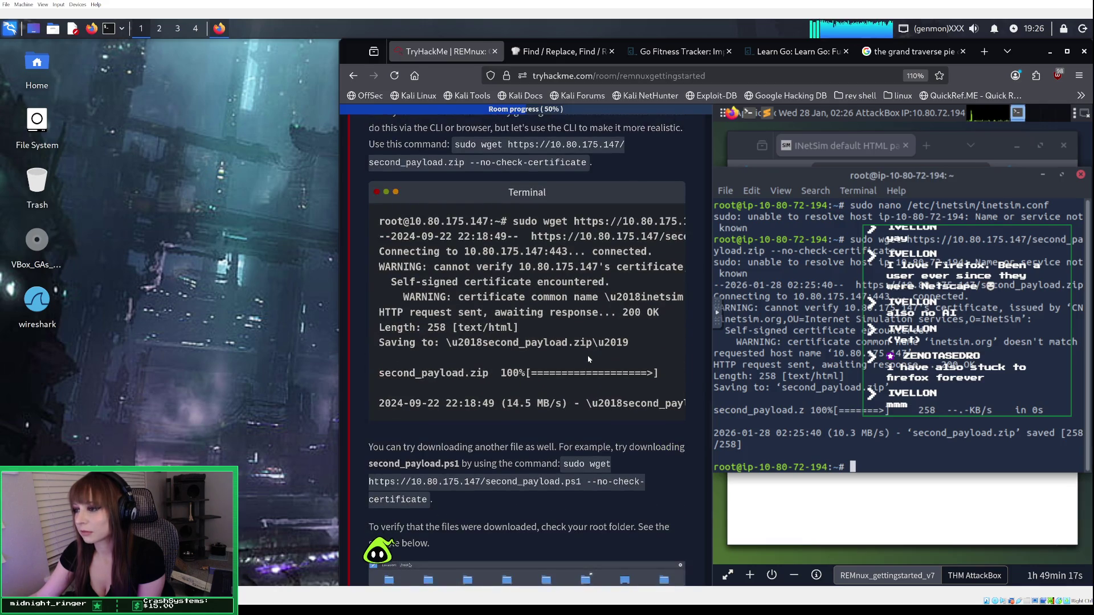
{"action": "scroll", "coordinate": [590, 359], "scroll_direction": "up", "scroll_amount": 1}
{"action": "scroll", "coordinate": [472, 271], "scroll_direction": "up", "scroll_amount": 1}
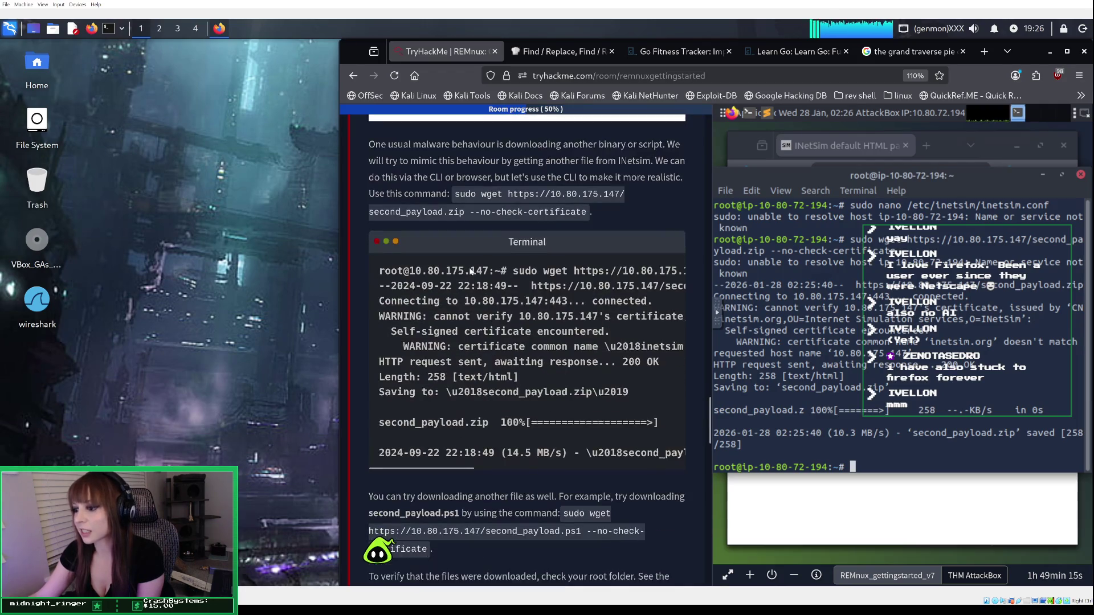
{"action": "scroll", "coordinate": [512, 364], "scroll_direction": "down", "scroll_amount": 3}
Copy the room's sudo wget command for second_payload.ps1 and run it in the AttackBox terminal.
{"action": "mouse_move", "coordinate": [564, 370]}
{"action": "left_mouse_down"}
{"action": "mouse_move", "coordinate": [617, 373]}
{"action": "mouse_move", "coordinate": [636, 395]}
{"action": "left_mouse_up"}
{"action": "right_click", "coordinate": [620, 387]}
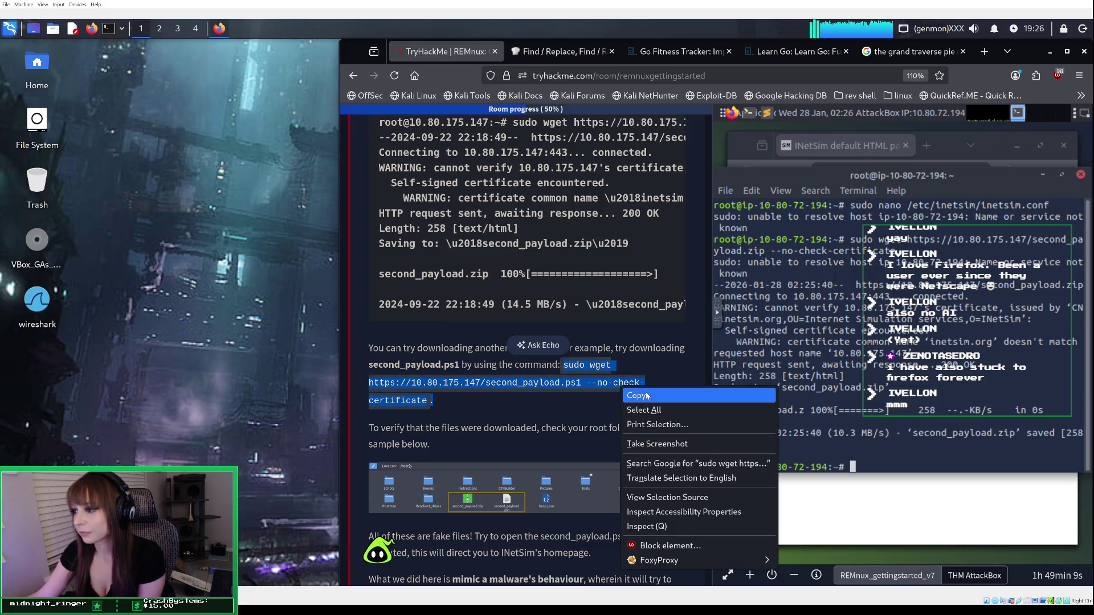
{"action": "left_click", "coordinate": [636, 396]}
{"action": "left_click", "coordinate": [719, 312]}
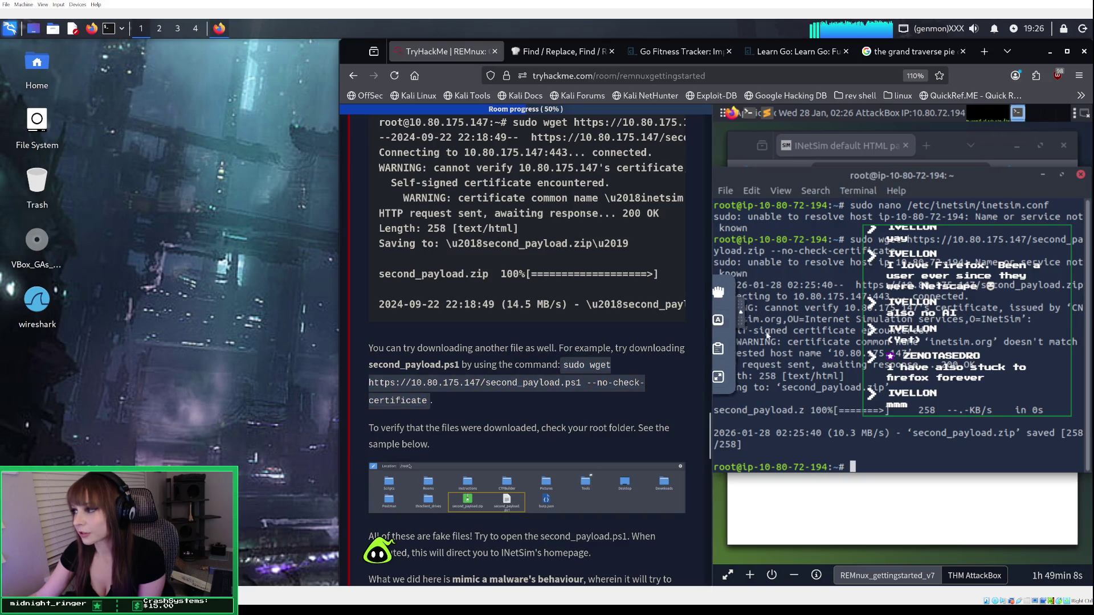
{"action": "left_click", "coordinate": [727, 349]}
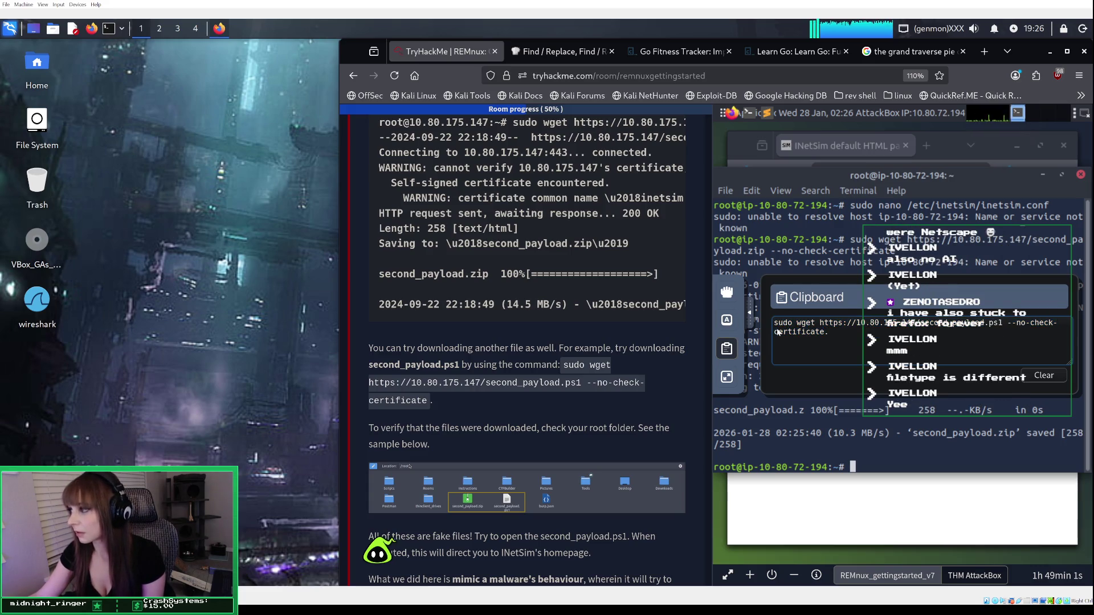
{"action": "left_click", "coordinate": [752, 319]}
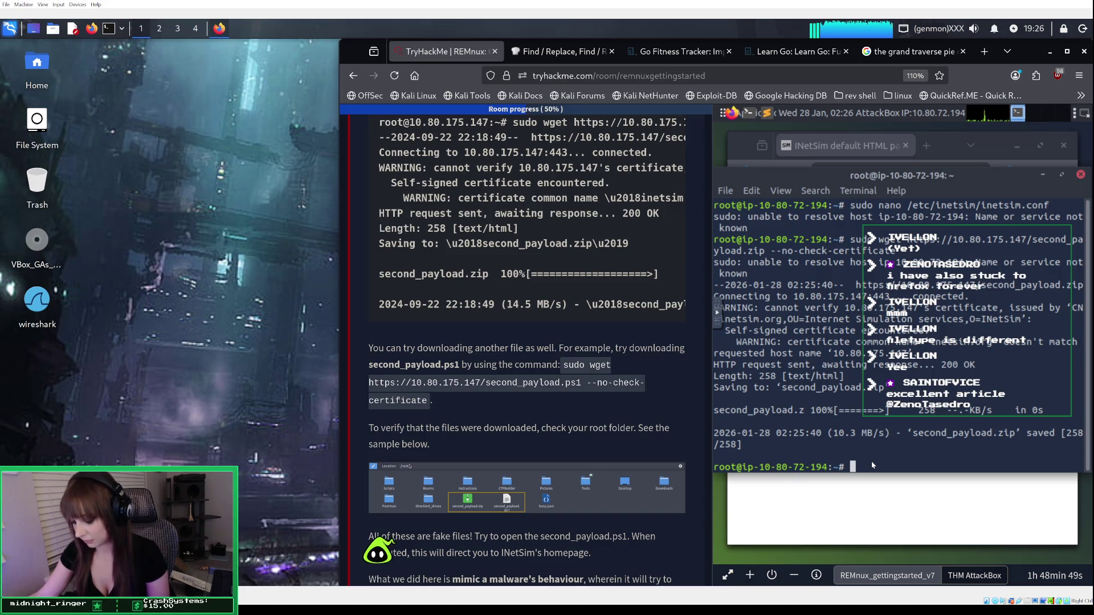
{"action": "key", "text": "ctrl+shift+v"}
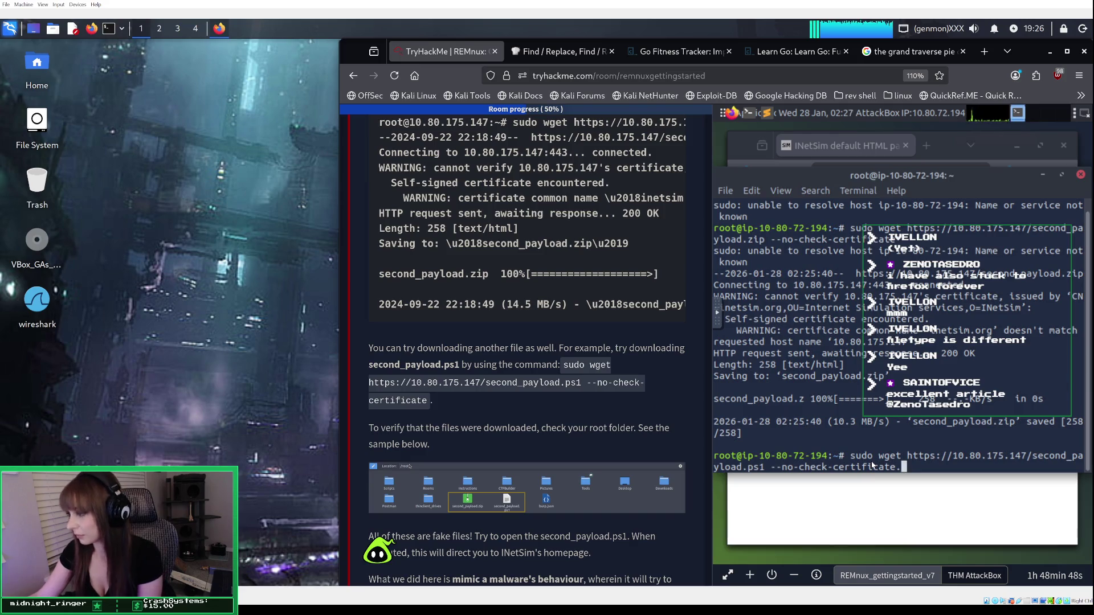
{"action": "key", "text": "Return"}
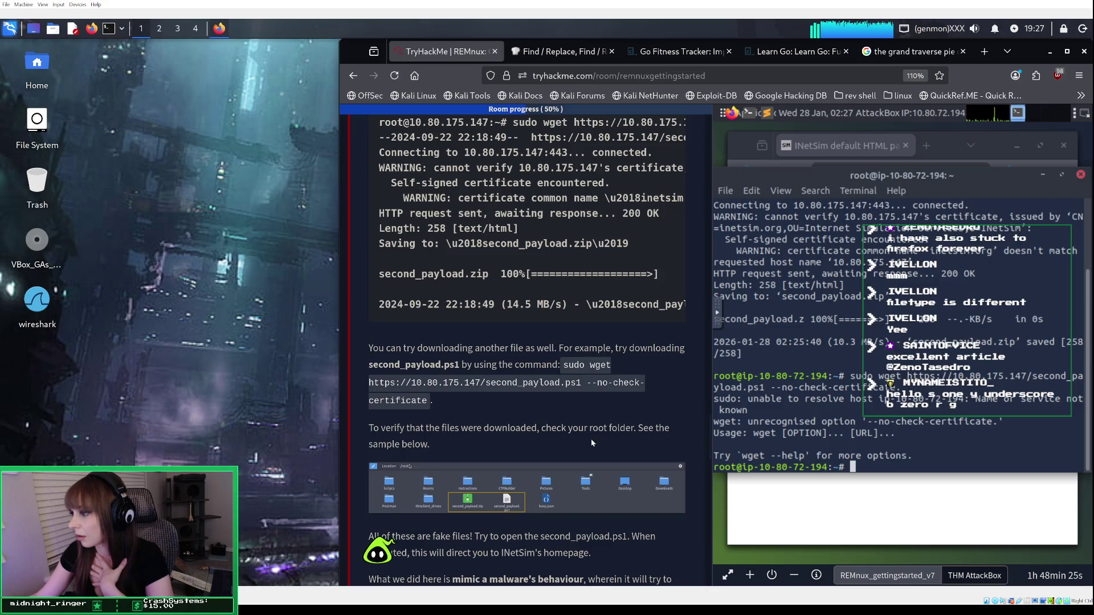
Rerun the second_payload.ps1 wget from history, then scroll to the Connection Report section.
{"action": "scroll", "coordinate": [590, 439], "scroll_direction": "down", "scroll_amount": 3}
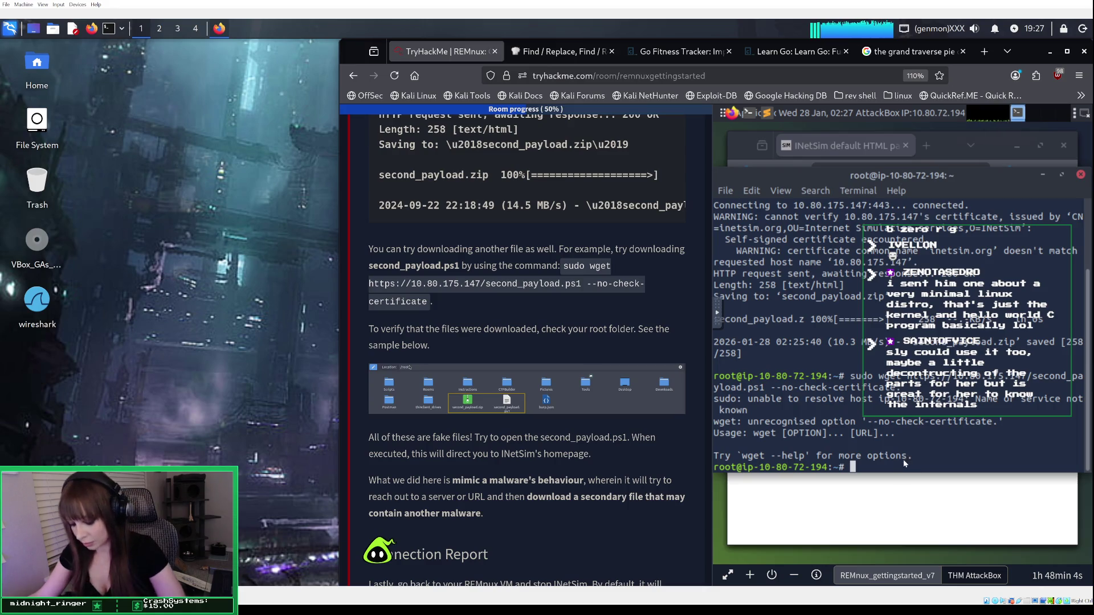
{"action": "key", "text": "Up"}
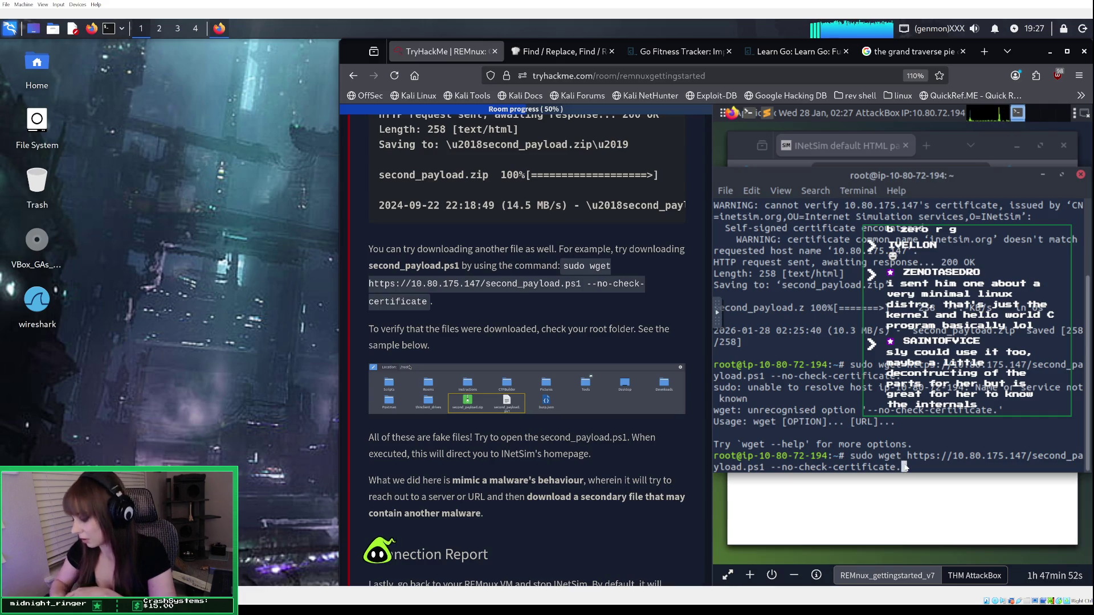
{"action": "key", "text": "Return"}
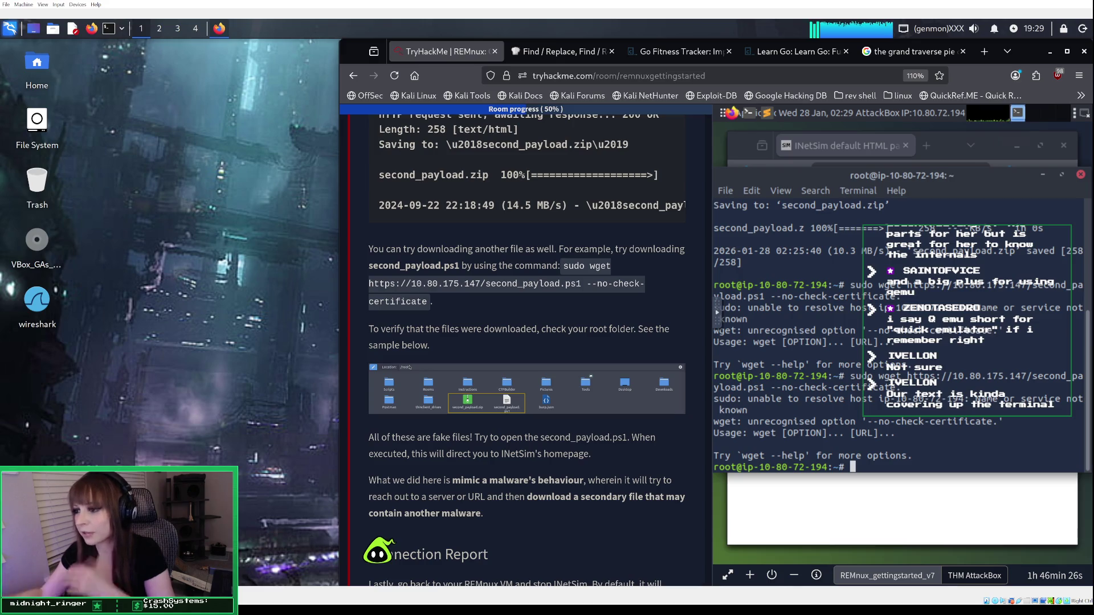
{"action": "scroll", "coordinate": [642, 473], "scroll_direction": "down", "scroll_amount": 4}
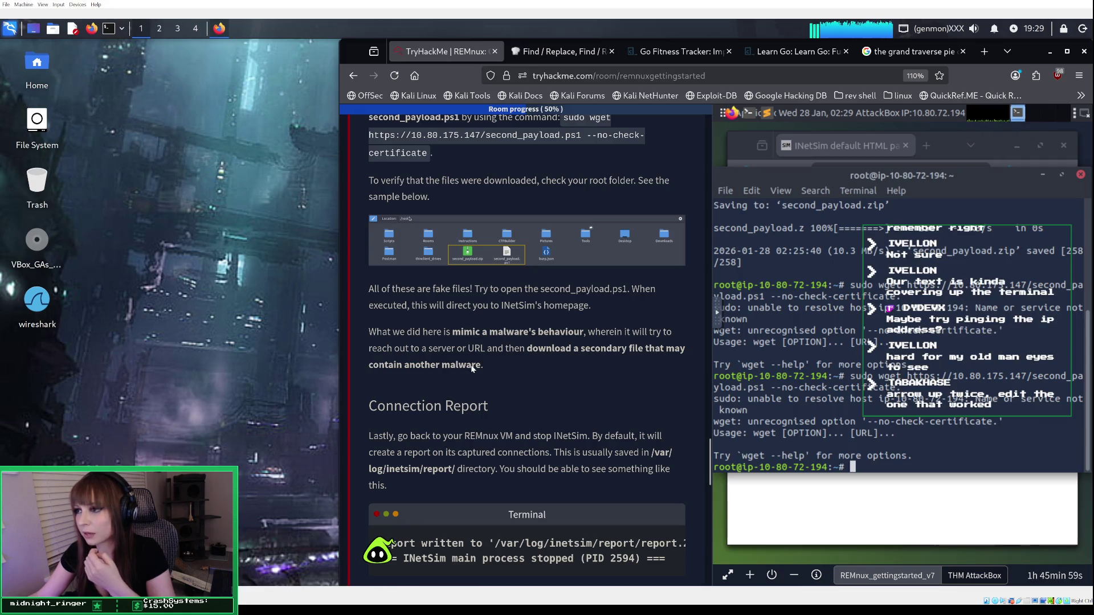
{"action": "scroll", "coordinate": [471, 369], "scroll_direction": "down", "scroll_amount": 1}
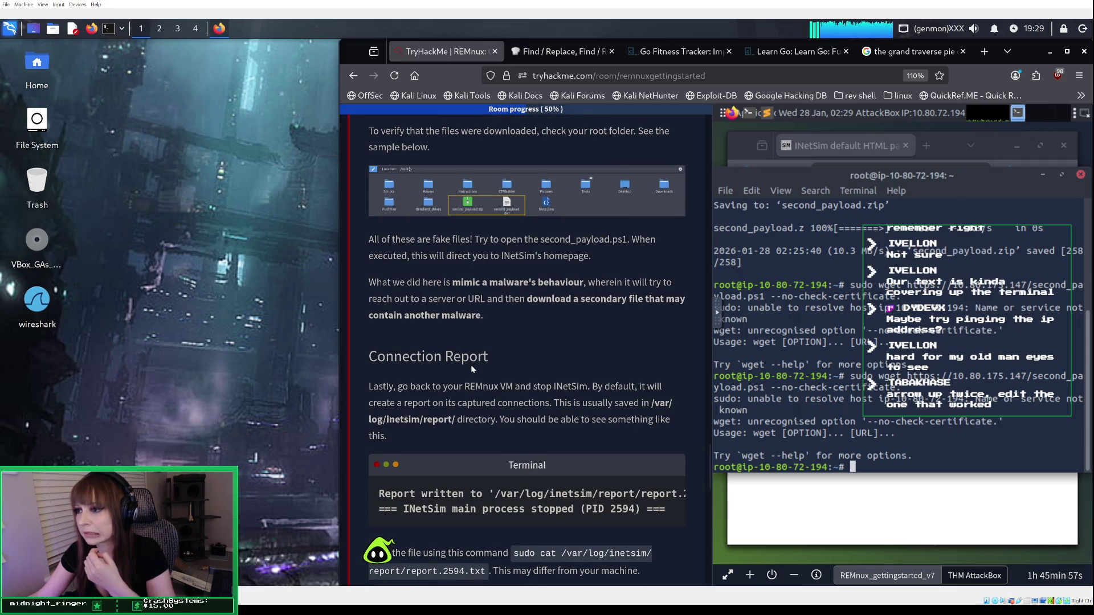
{"action": "scroll", "coordinate": [471, 367], "scroll_direction": "down", "scroll_amount": 1}
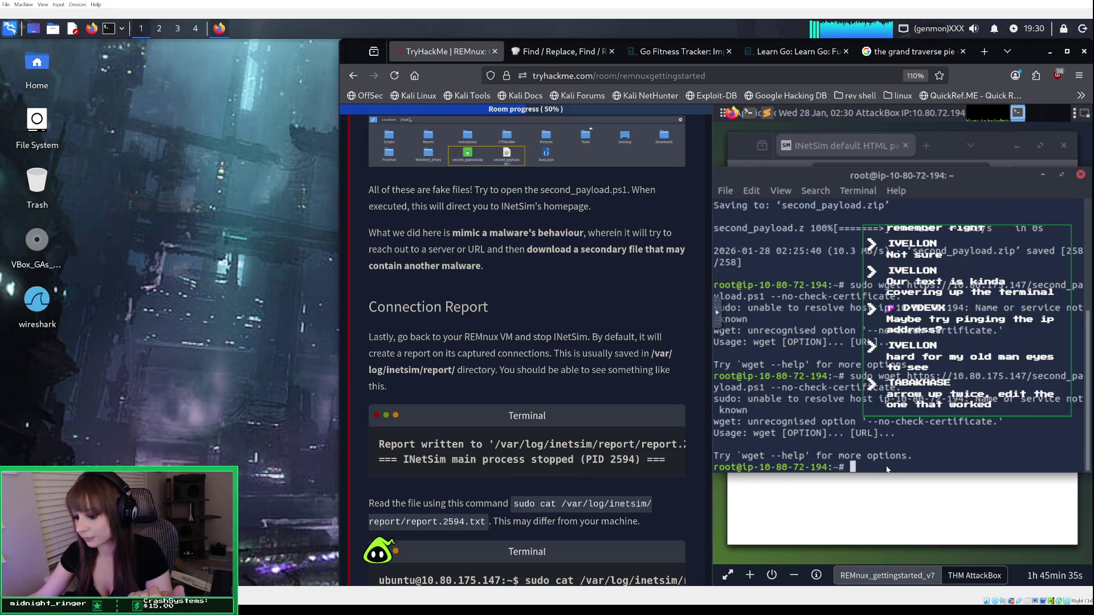
Recall the working second_payload.zip wget command, change 'zip' to 'ps1' and run it.
{"action": "key", "text": "Up"}
{"action": "key", "text": "Up"}
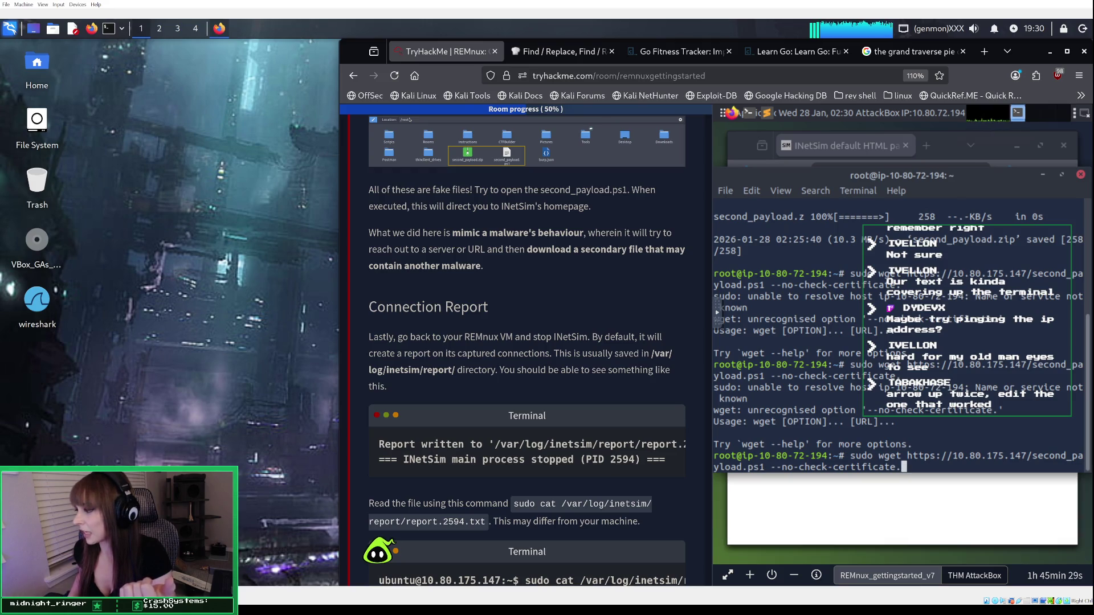
{"action": "key", "text": "Up"}
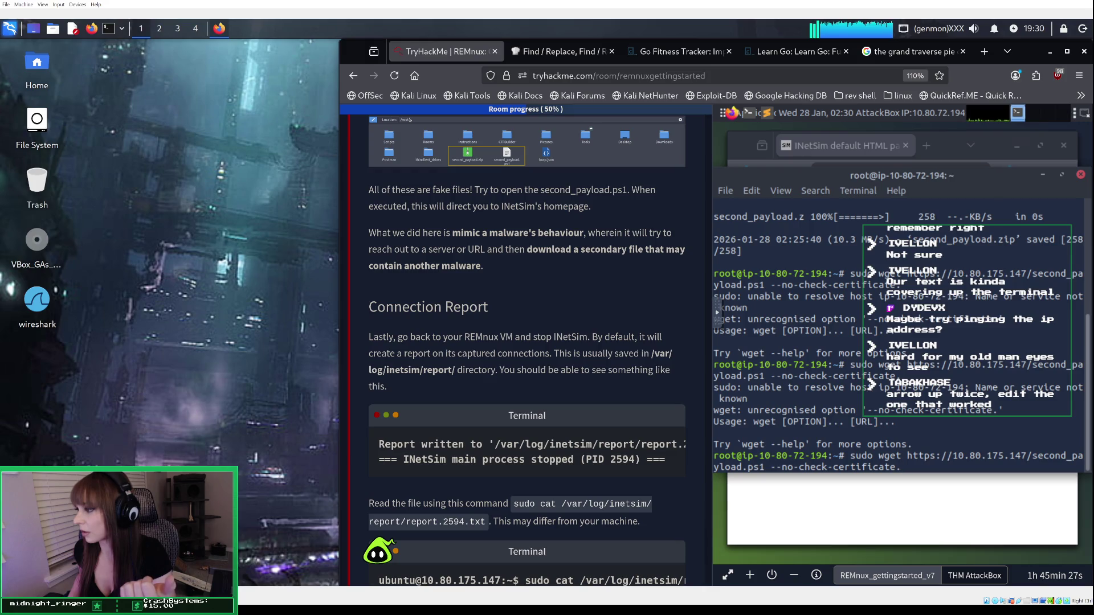
{"action": "key", "text": "Down"}
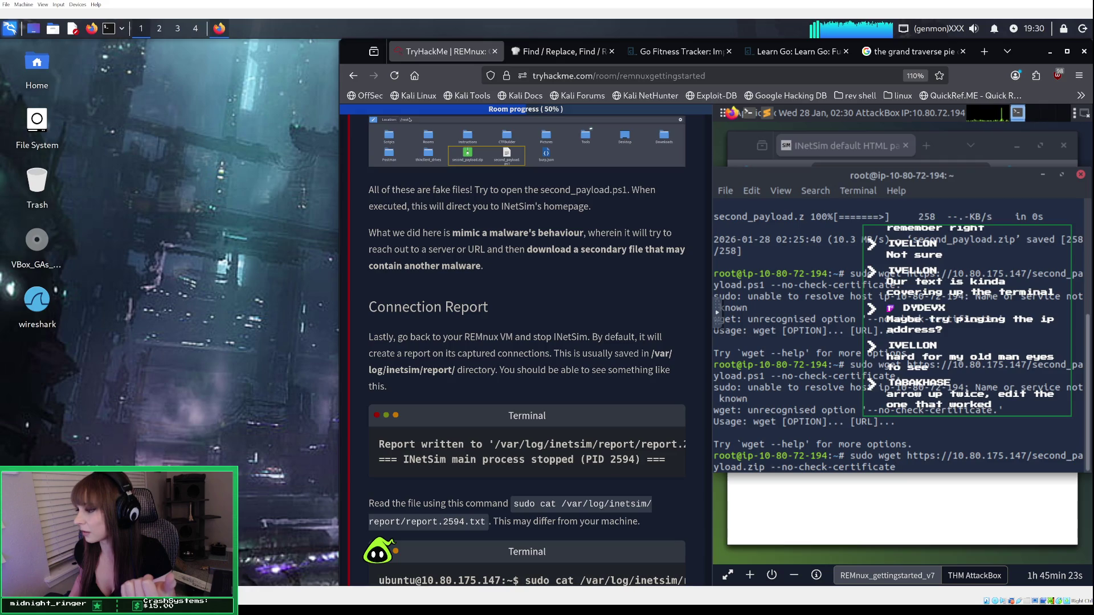
{"action": "key", "text": "Left"}
{"action": "key", "text": "Left"}
{"action": "key", "text": "Left"}
{"action": "key", "text": "Left"}
{"action": "key", "text": "Left"}
{"action": "key", "text": "Left"}
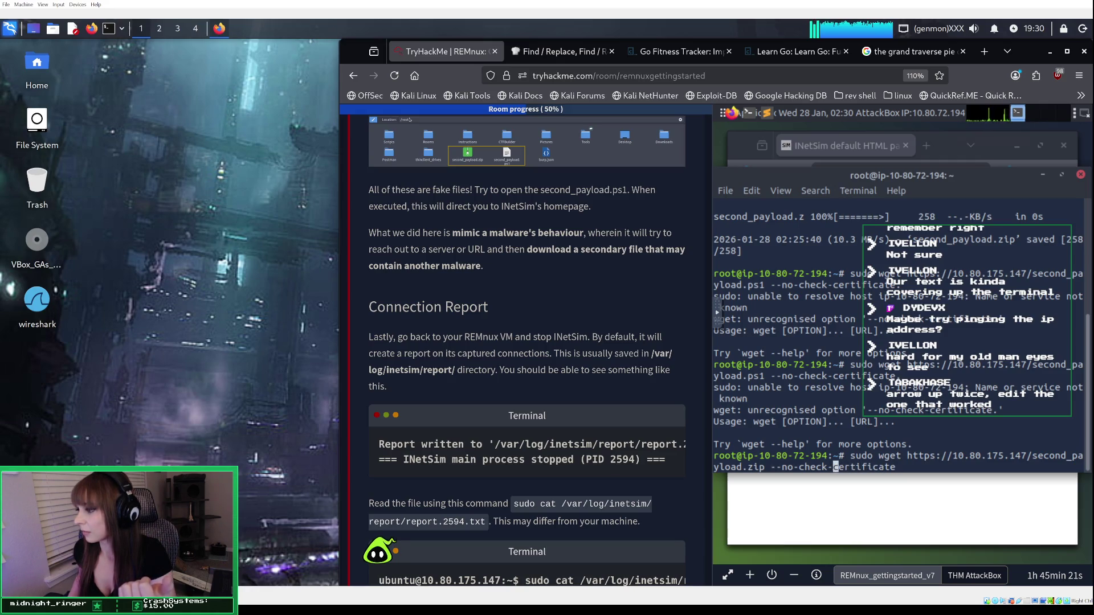
{"action": "key", "text": "Delete"}
{"action": "key", "text": "Delete"}
{"action": "key", "text": "Delete"}
{"action": "type", "text": "ps1"}
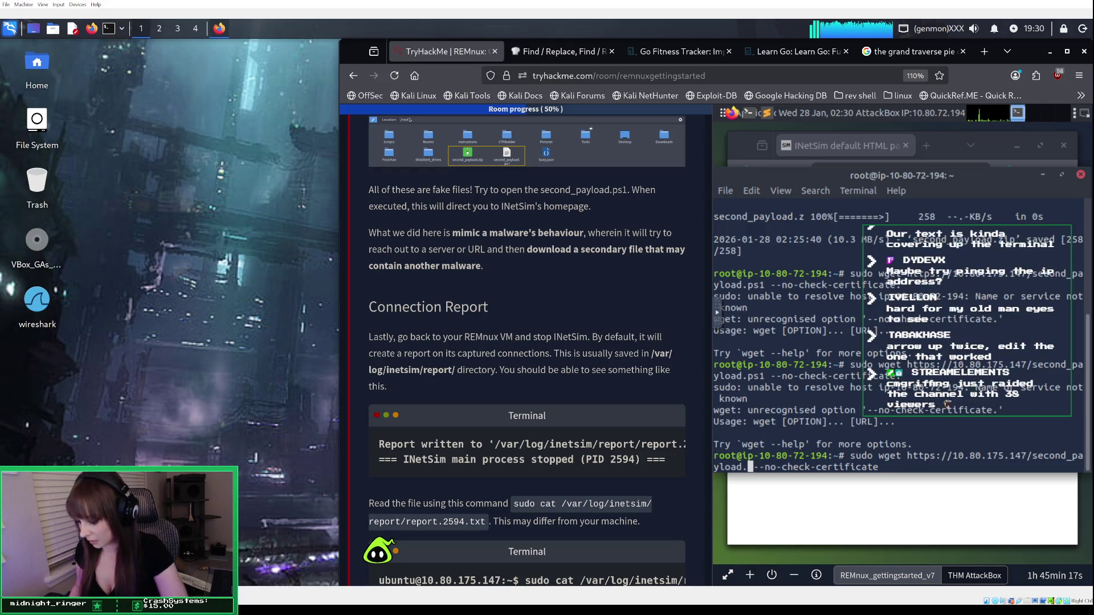
{"action": "key", "text": "Return"}
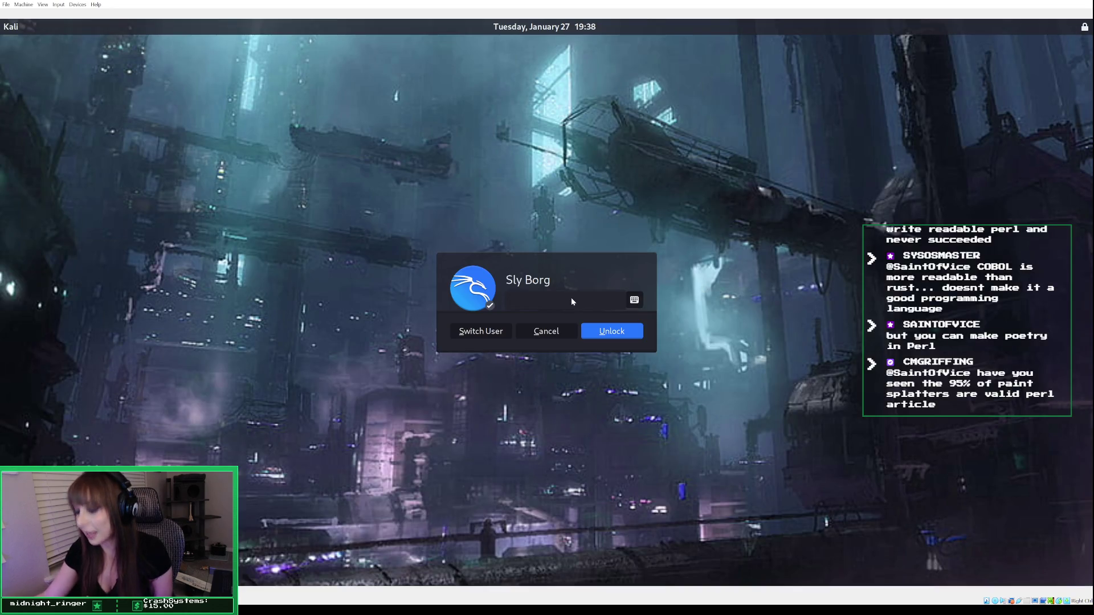
Enter the account password on the Kali lock screen to unlock the session.
{"action": "left_click", "coordinate": [571, 297]}
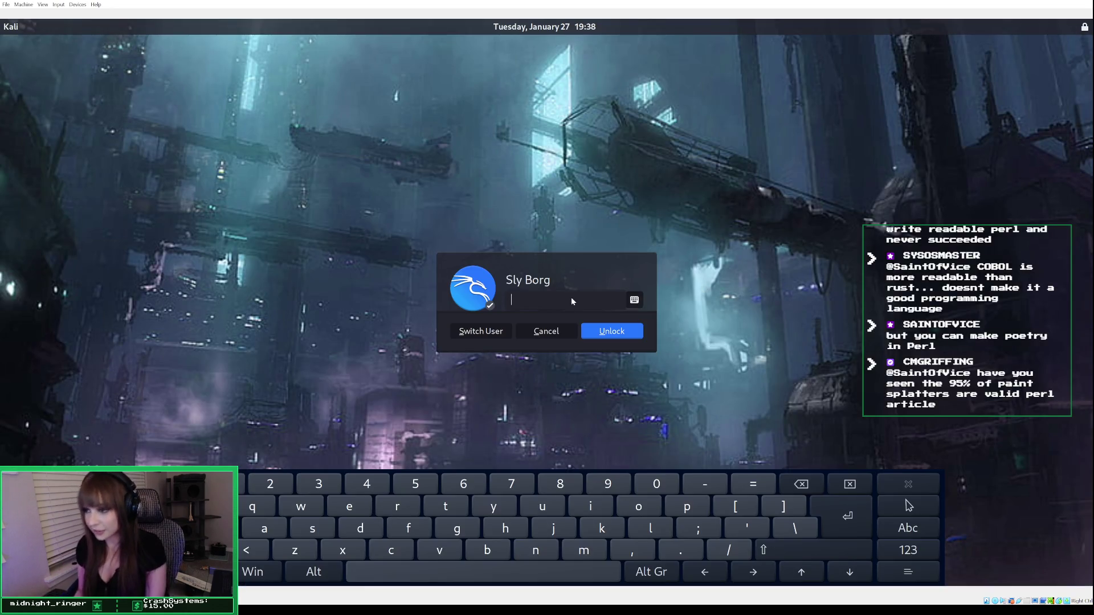
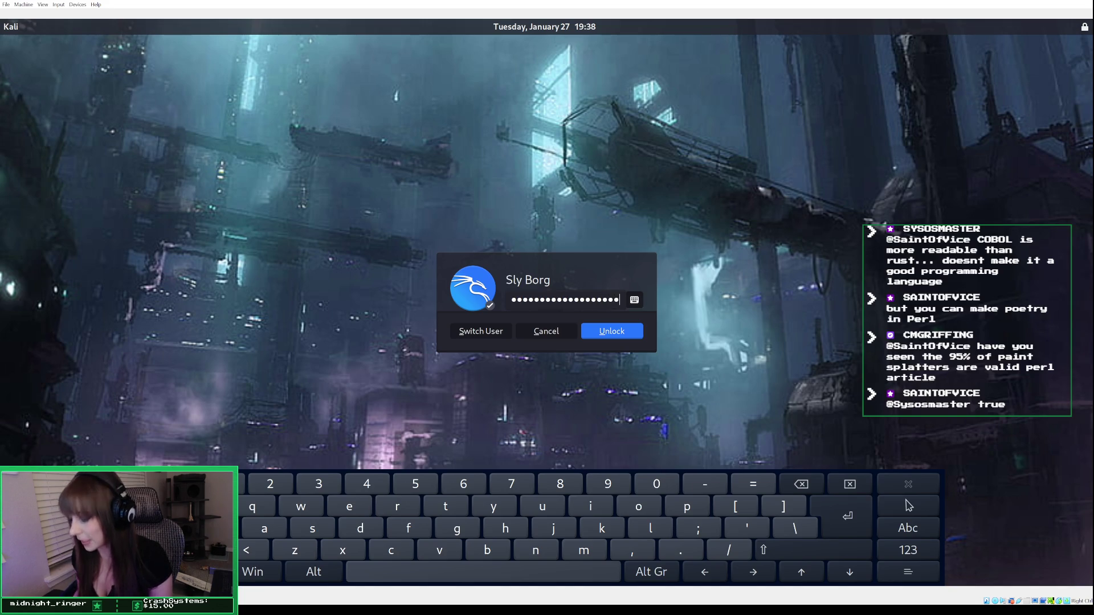
{"action": "key", "text": "Return"}
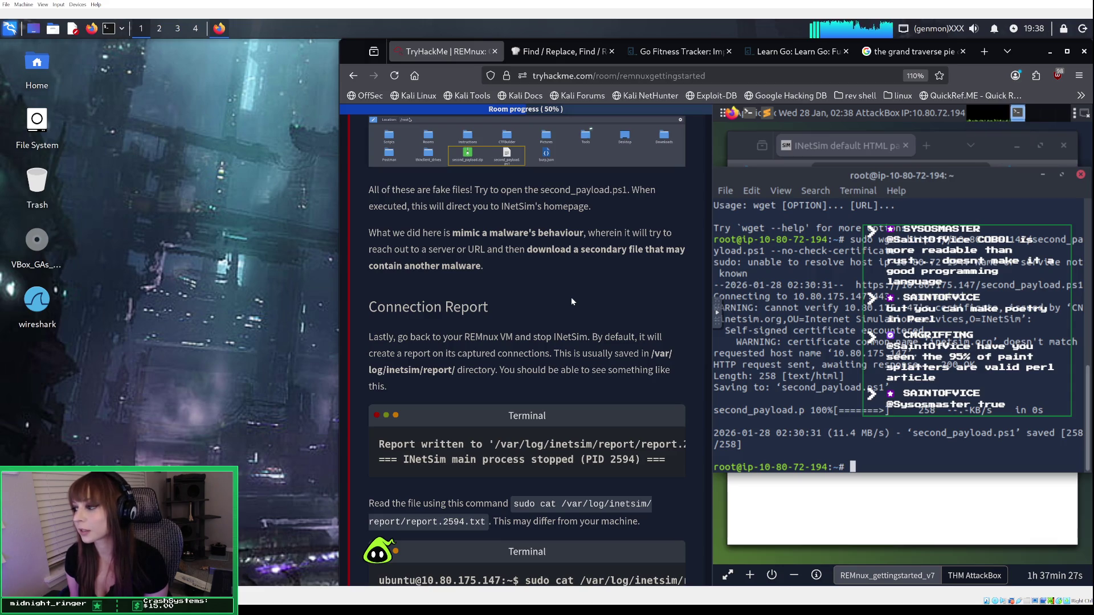
Hide the REMnux terminal, INetSim page and New Tab windows to reach the VM desktop.
{"action": "left_click", "coordinate": [1043, 176]}
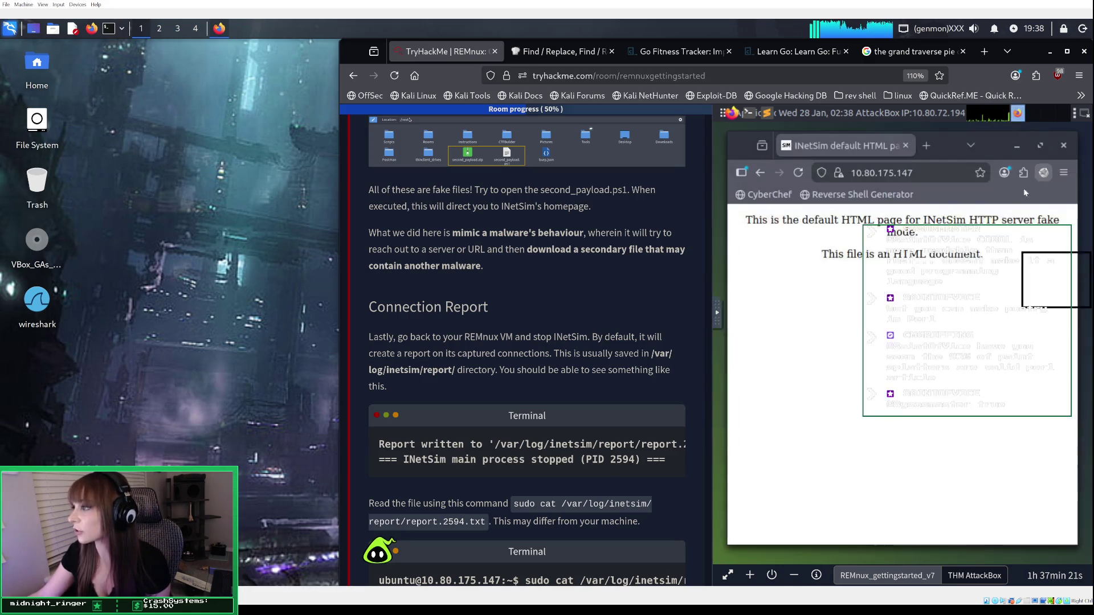
{"action": "left_click", "coordinate": [1017, 146]}
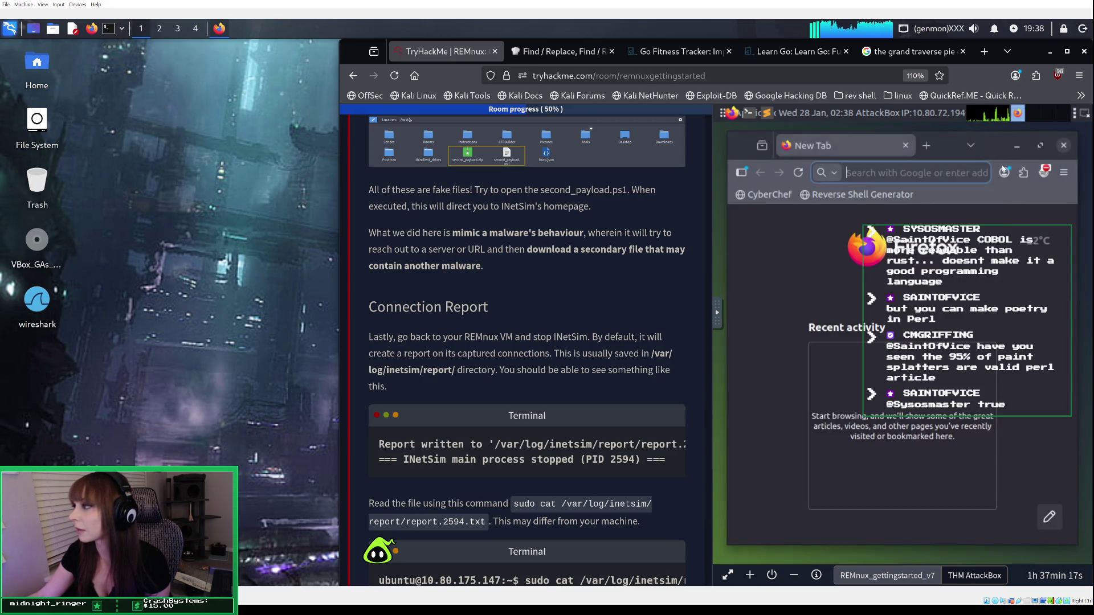
{"action": "left_click", "coordinate": [1017, 145]}
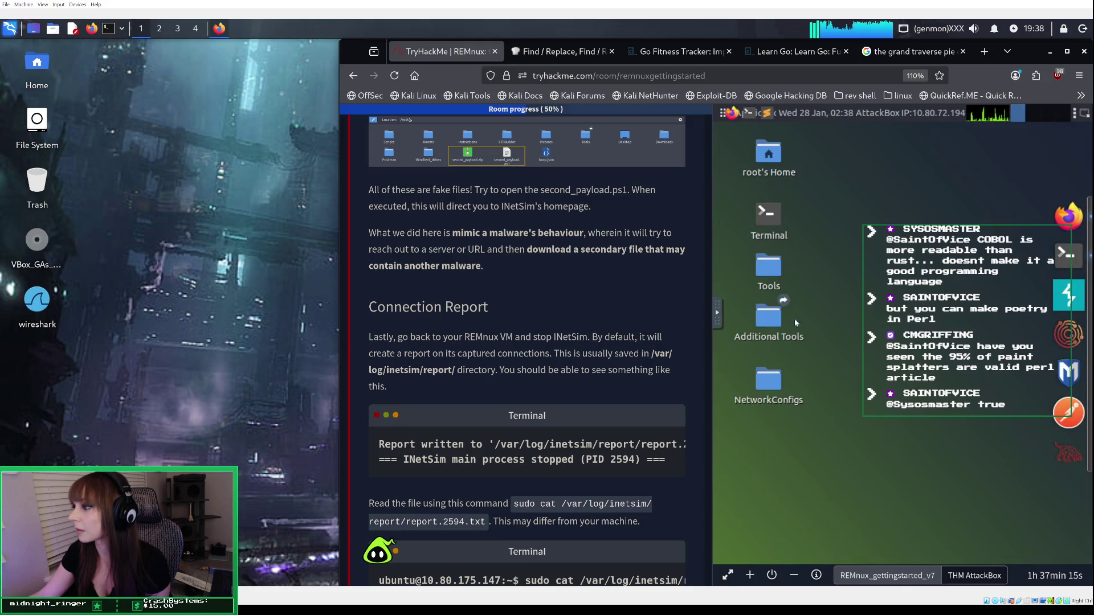
Open root's home folder and select second_payload.ps1 among its files.
{"action": "double_click", "coordinate": [773, 161]}
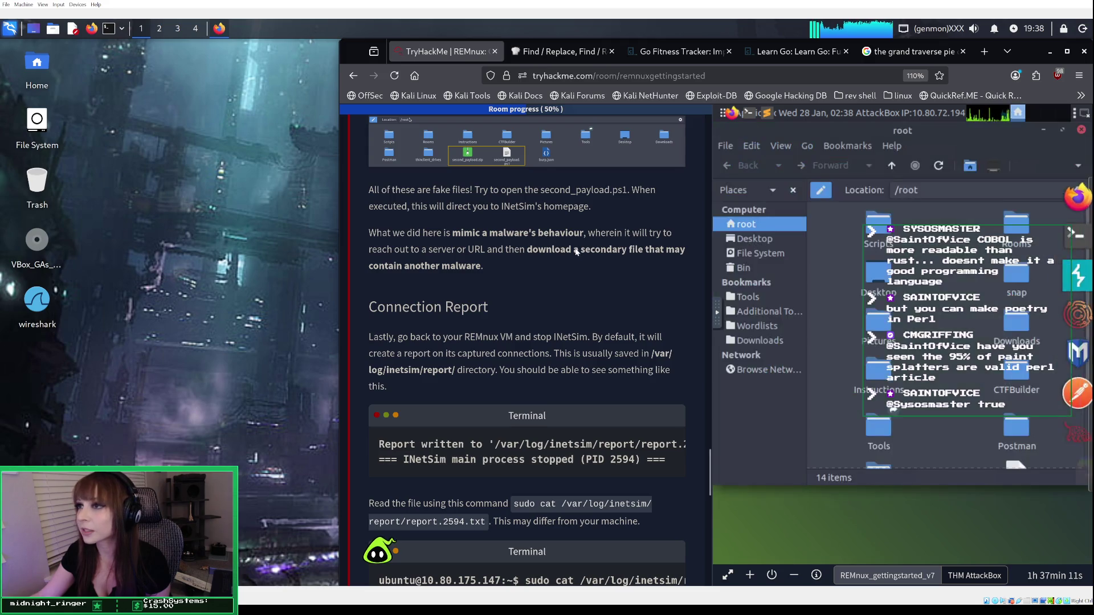
{"action": "scroll", "coordinate": [576, 252], "scroll_direction": "up", "scroll_amount": 2}
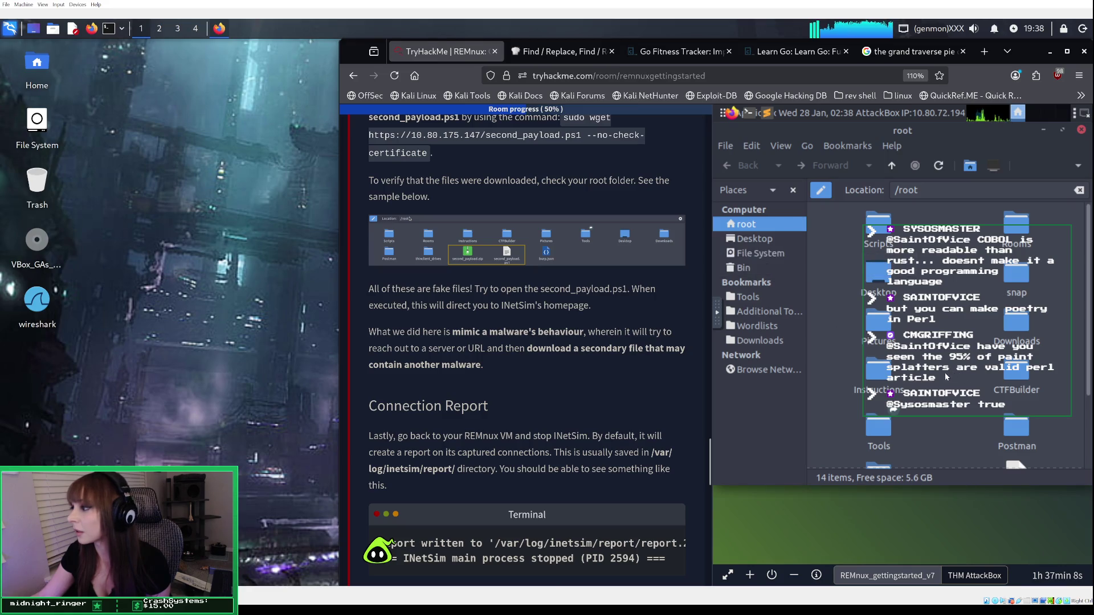
{"action": "scroll", "coordinate": [973, 302], "scroll_direction": "down", "scroll_amount": 2}
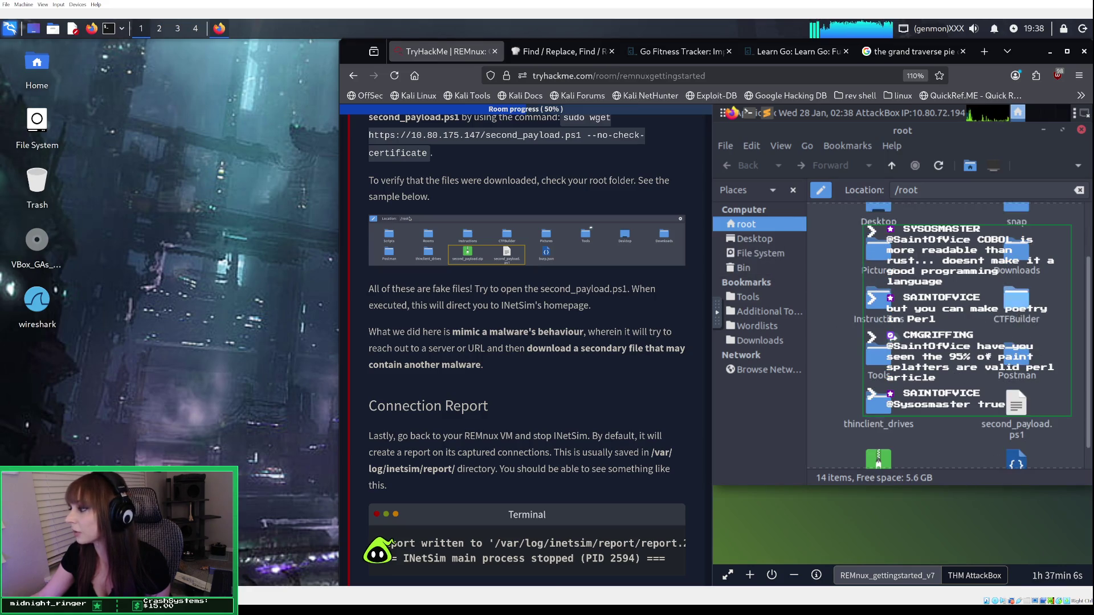
{"action": "scroll", "coordinate": [969, 342], "scroll_direction": "down", "scroll_amount": 1}
{"action": "left_click", "coordinate": [1019, 377]}
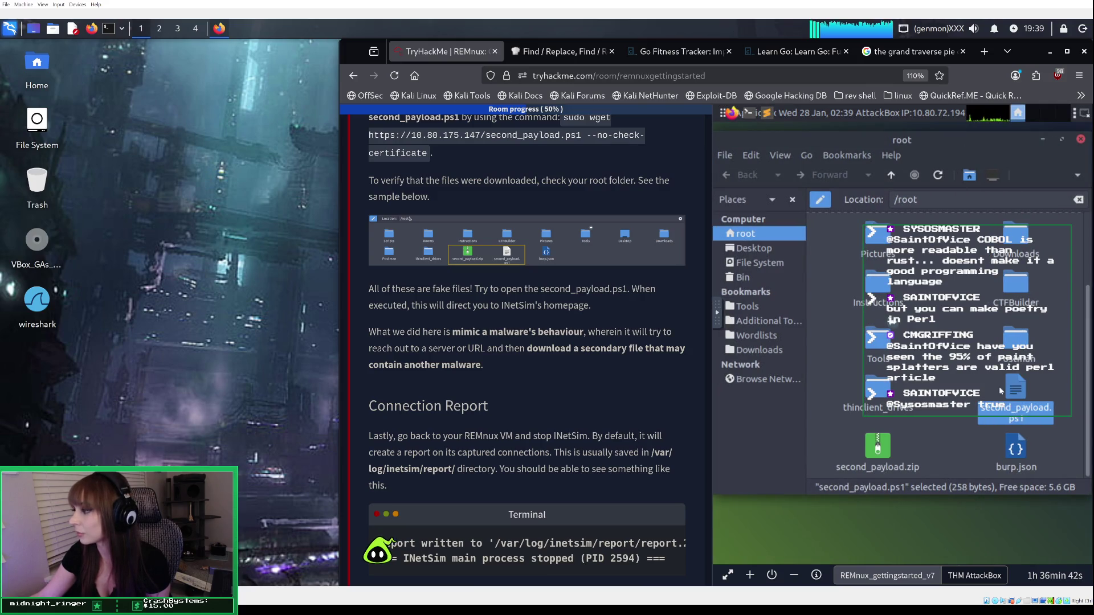
Open second_payload.ps1 in Firefox to show INetSim's default page, then return to the REMnux_gettingstarted_v7 machine.
{"action": "double_click", "coordinate": [1016, 385]}
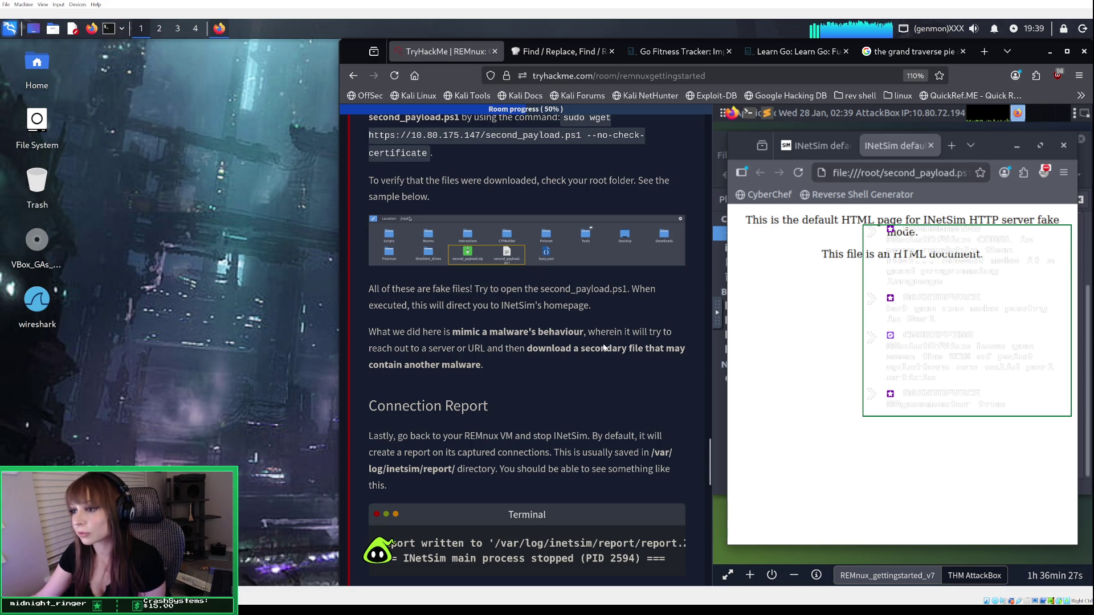
{"action": "scroll", "coordinate": [603, 345], "scroll_direction": "down", "scroll_amount": 1}
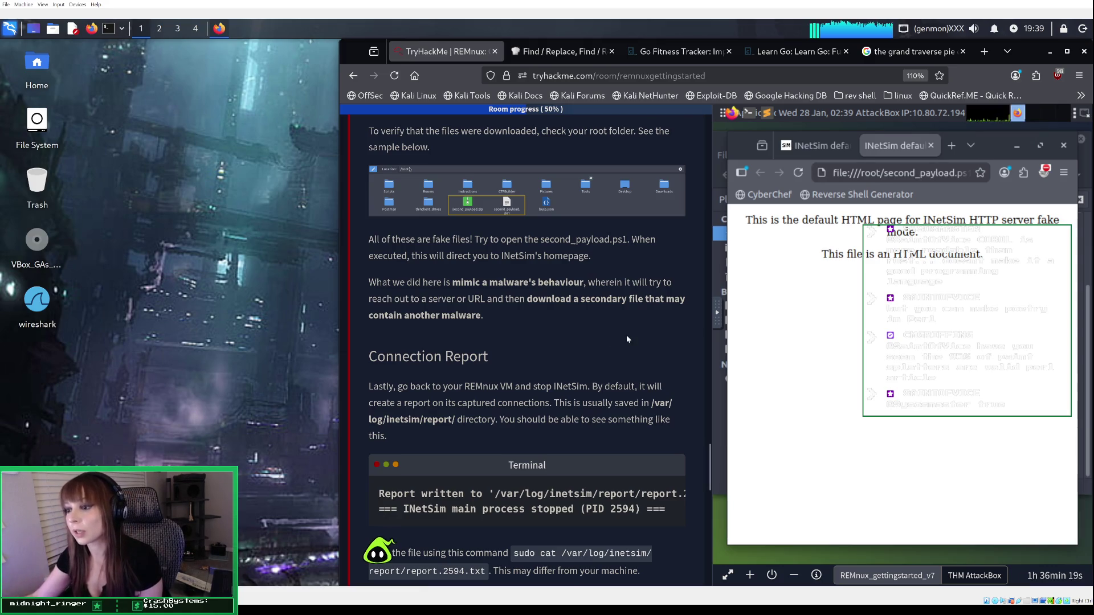
{"action": "scroll", "coordinate": [627, 339], "scroll_direction": "down", "scroll_amount": 2}
{"action": "scroll", "coordinate": [627, 339], "scroll_direction": "down", "scroll_amount": 1}
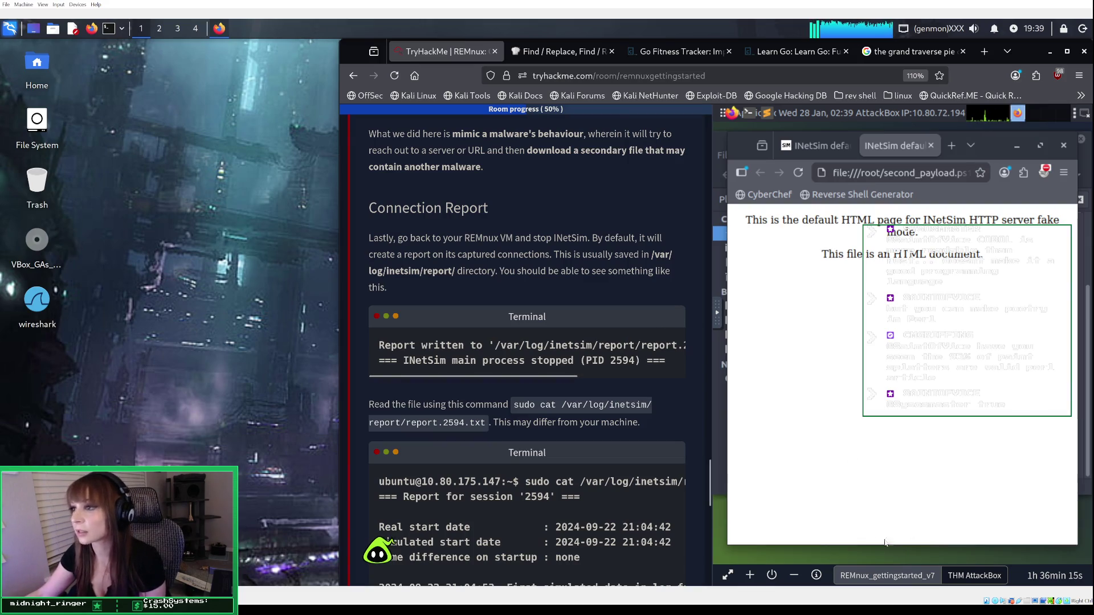
{"action": "left_click", "coordinate": [893, 576]}
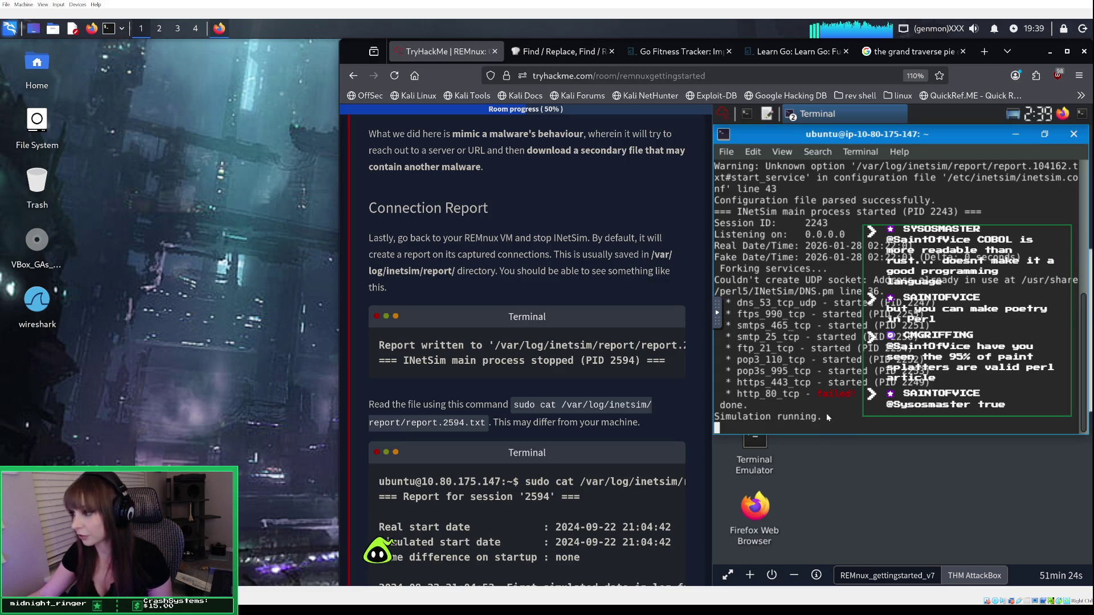
Stop INetSim with Ctrl+C, then cd into /var/log/inetsim/report and run ls.
{"action": "key", "text": "ctrl+c"}
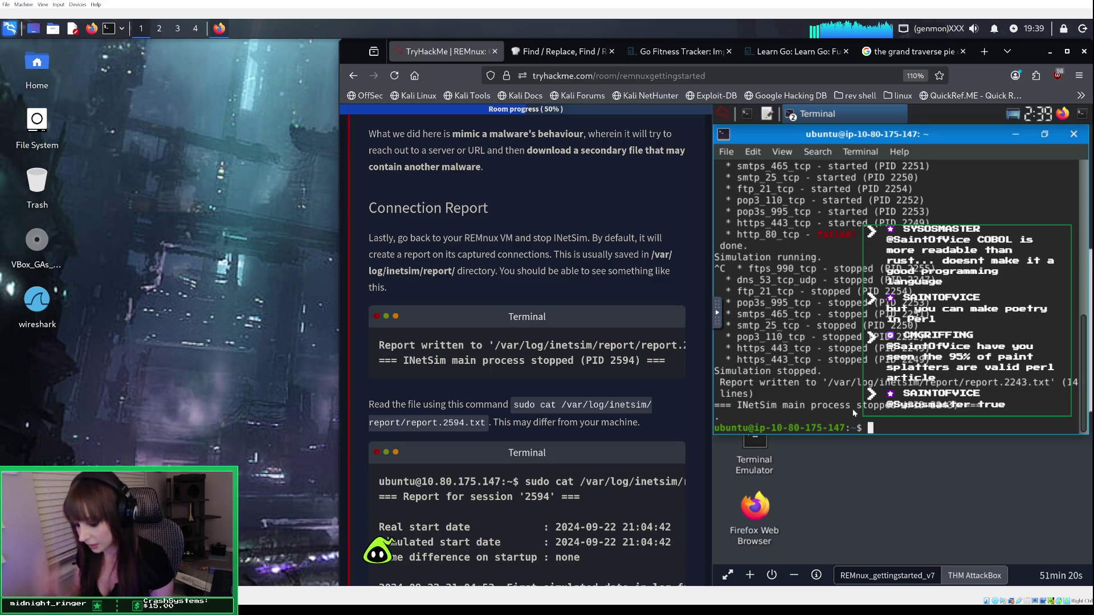
{"action": "type", "text": "cd /var"}
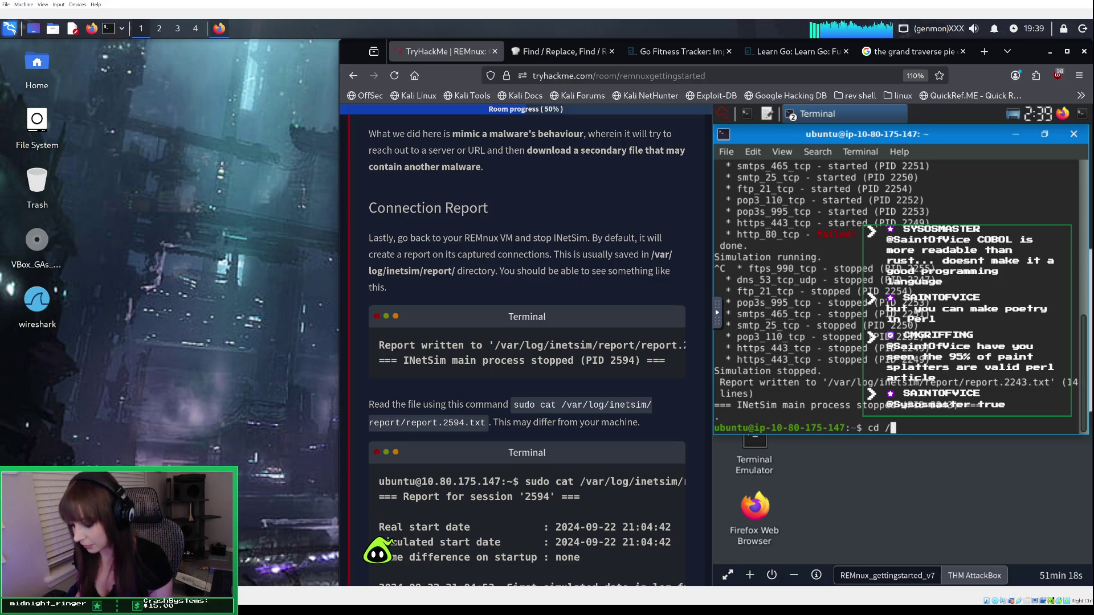
{"action": "type", "text": "/lo"}
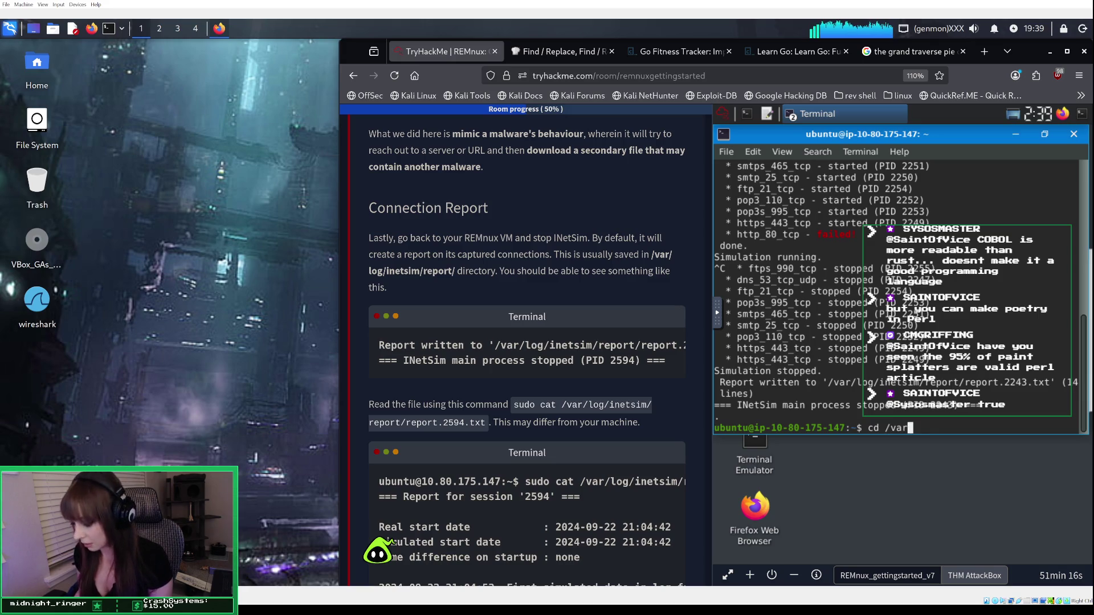
{"action": "type", "text": "g/inets"}
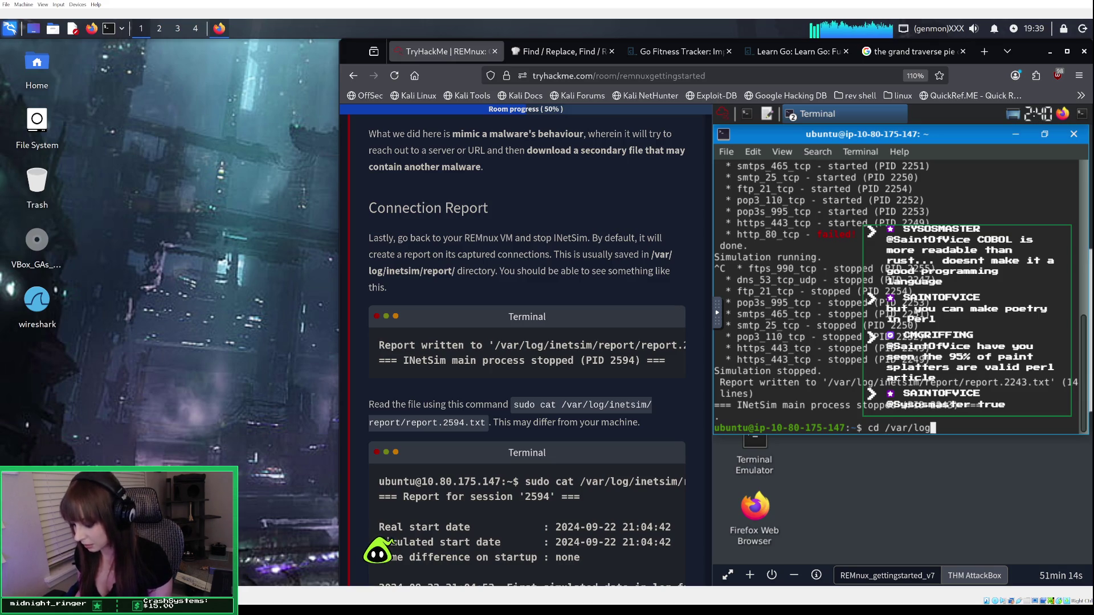
{"action": "type", "text": "im"}
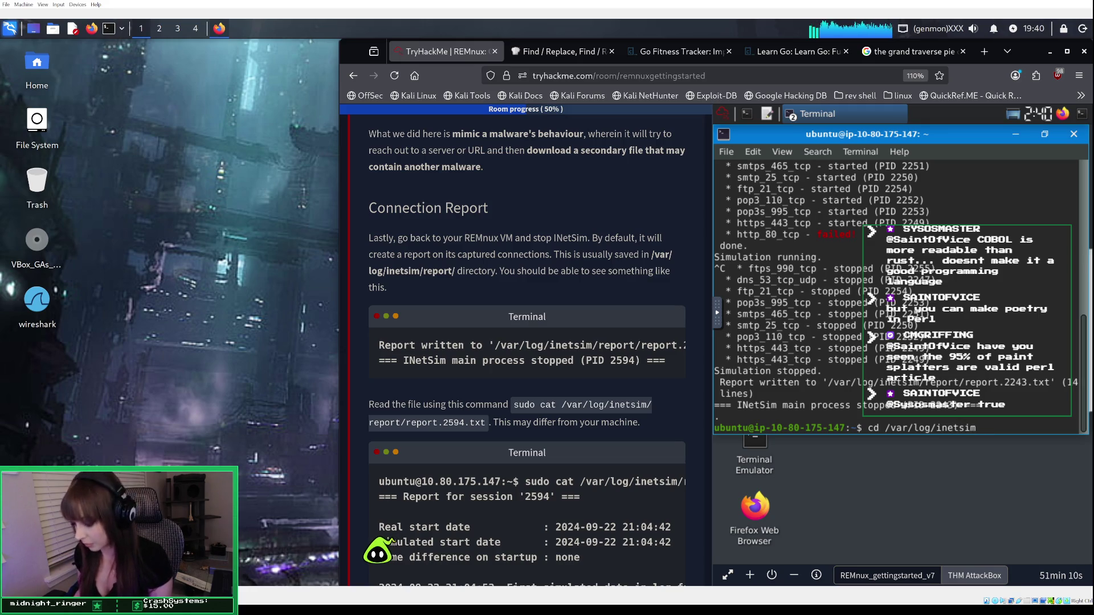
{"action": "type", "text": "/report"}
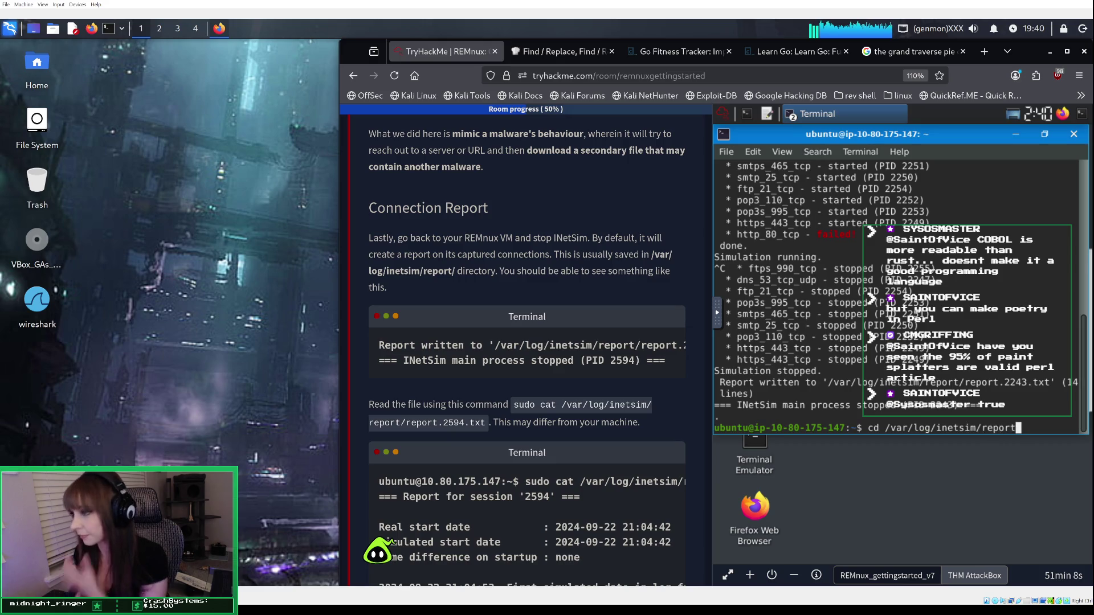
{"action": "key", "text": "Return"}
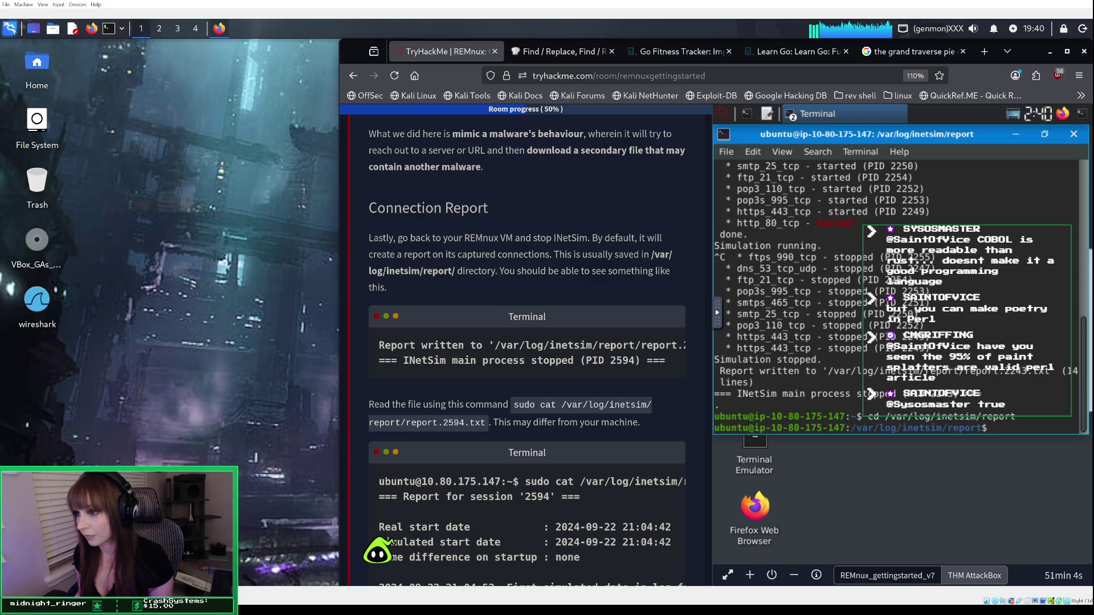
{"action": "type", "text": "ls"}
{"action": "key", "text": "Return"}
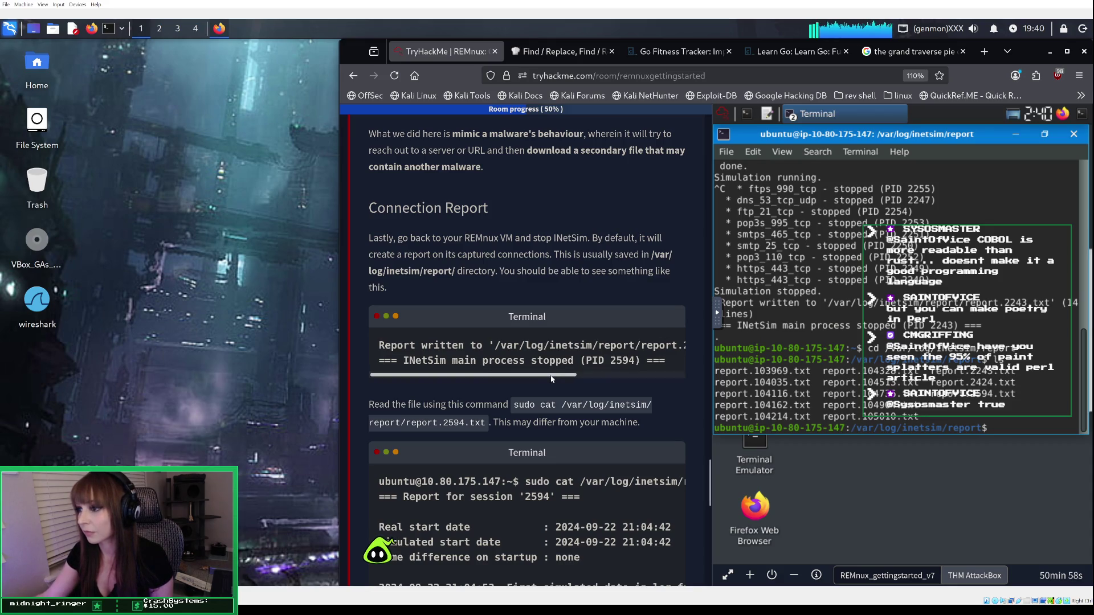
Copy the tutorial's sudo cat command for reading report.2594.txt.
{"action": "mouse_move", "coordinate": [556, 375]}
{"action": "left_mouse_down"}
{"action": "mouse_move", "coordinate": [615, 375]}
{"action": "mouse_move", "coordinate": [467, 370]}
{"action": "left_mouse_up"}
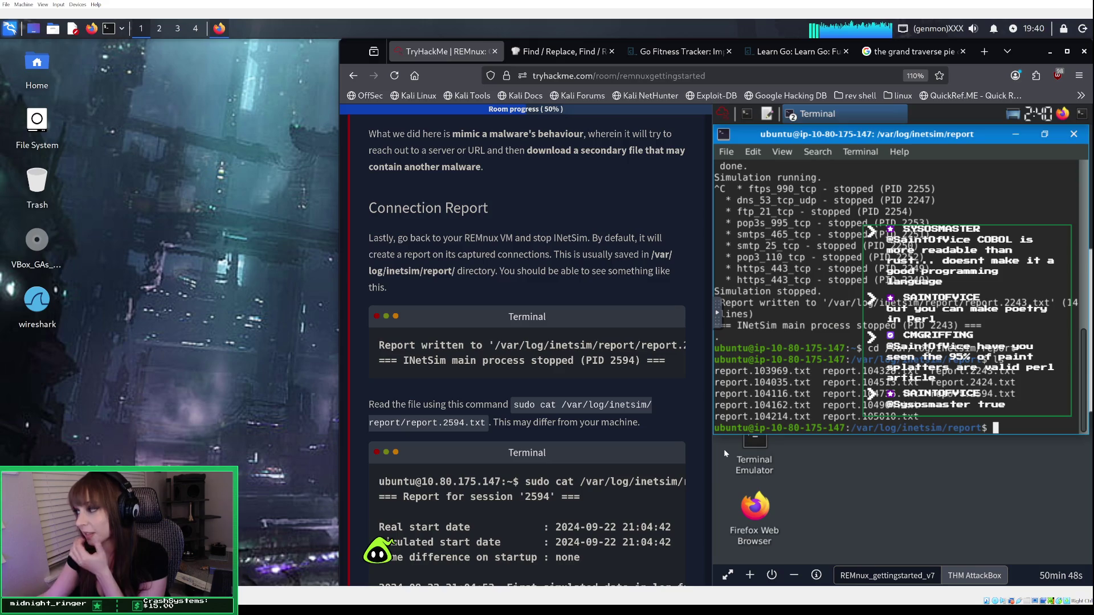
{"action": "scroll", "coordinate": [607, 405], "scroll_direction": "down", "scroll_amount": 2}
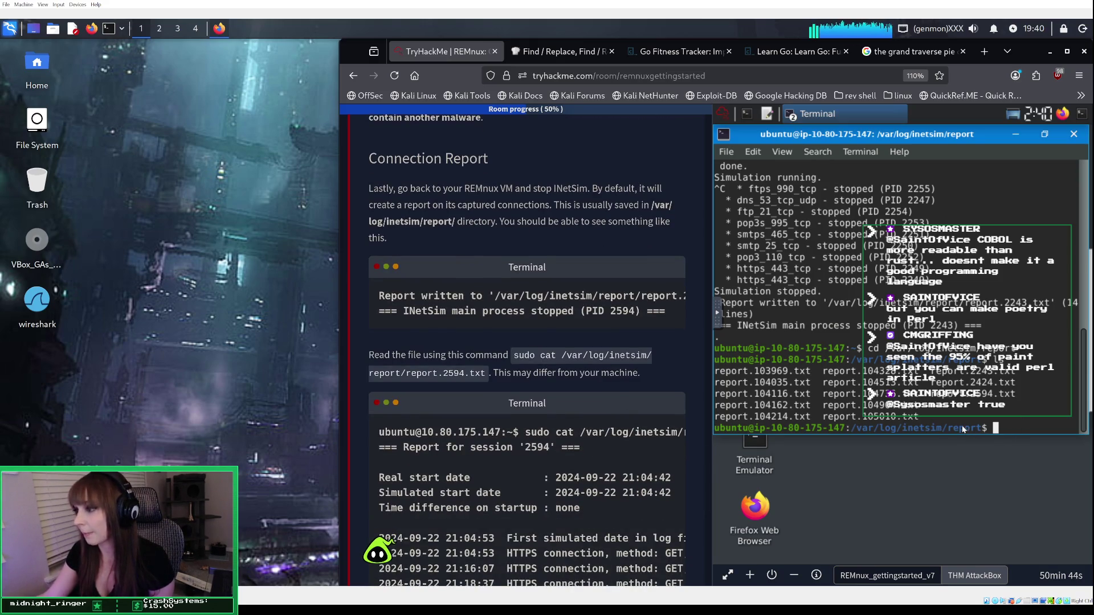
{"action": "left_click_drag", "start_coordinate": [616, 360], "coordinate": [489, 377]}
{"action": "right_click", "coordinate": [486, 377]}
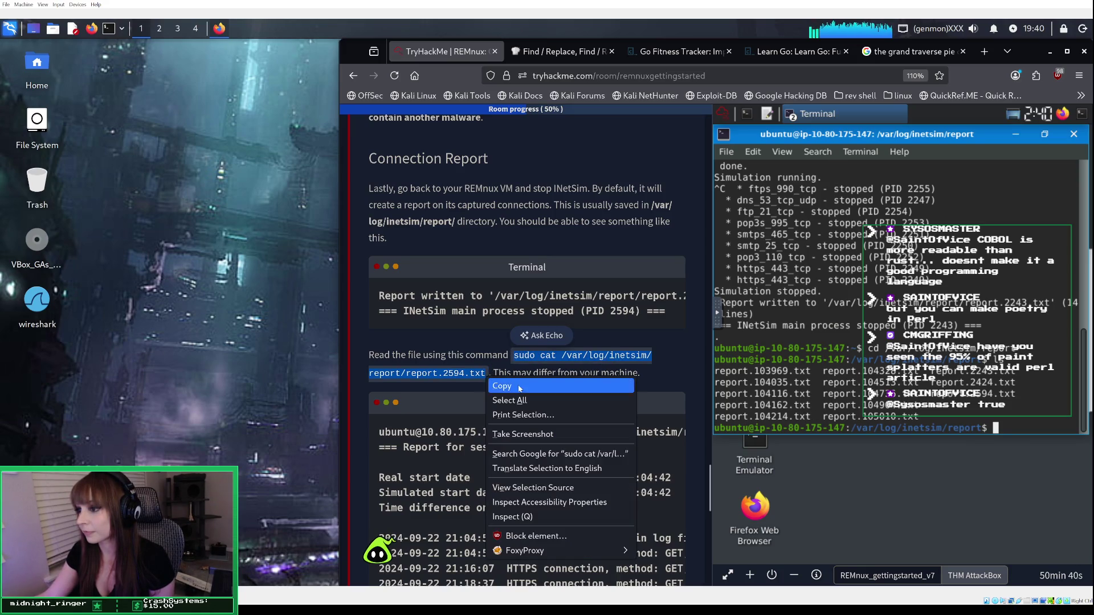
{"action": "left_click", "coordinate": [507, 382]}
Paste the command into the AttackBox clipboard, then into the REMnux terminal, and run it.
{"action": "left_click", "coordinate": [716, 319]}
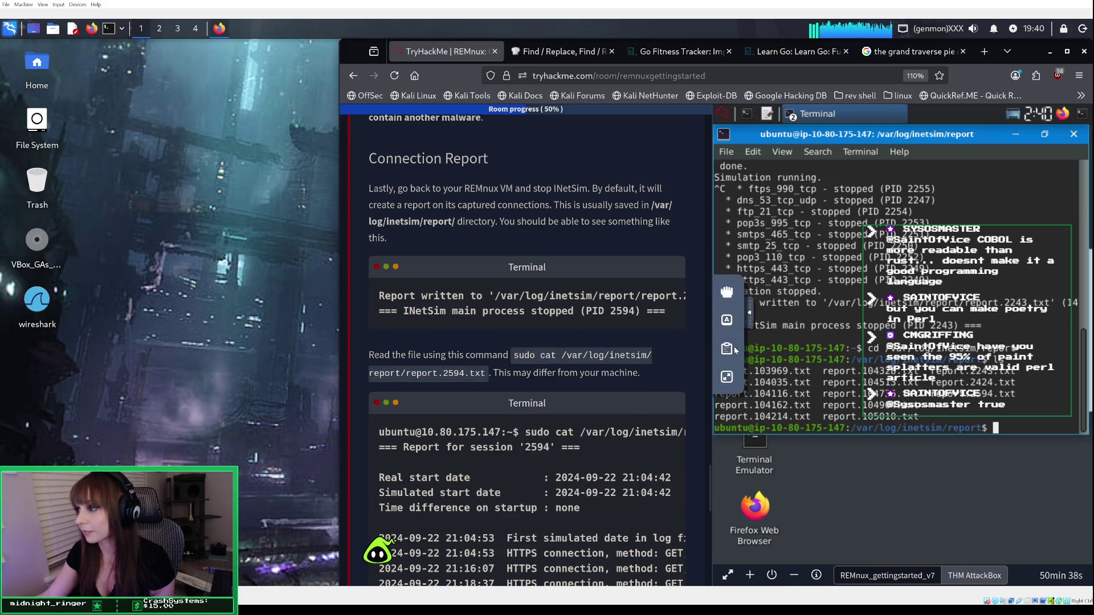
{"action": "left_click", "coordinate": [726, 349]}
{"action": "left_click", "coordinate": [829, 339]}
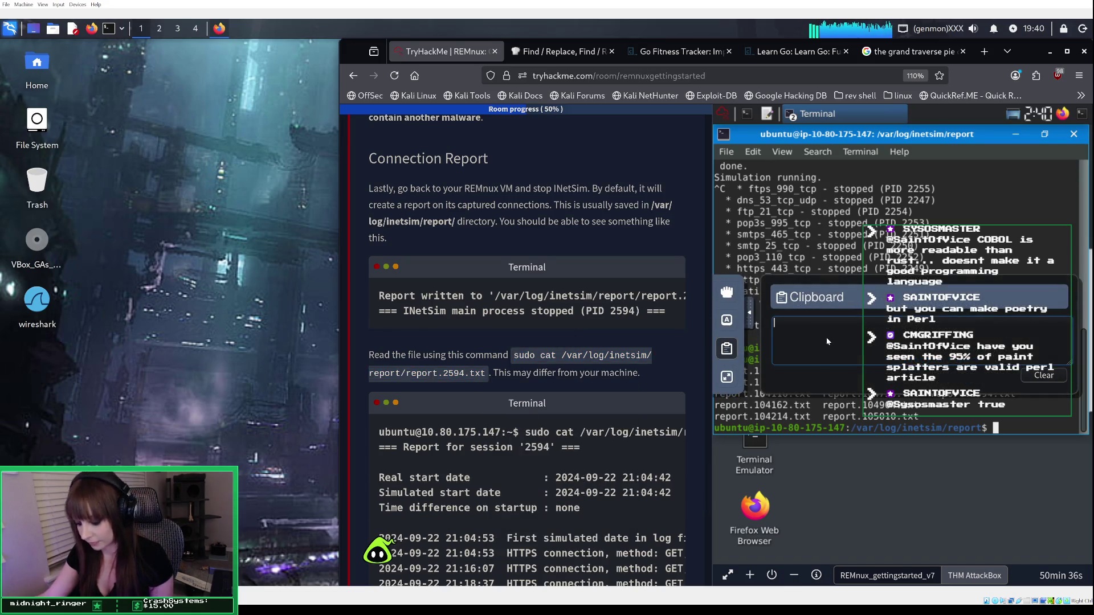
{"action": "key", "text": "ctrl+v"}
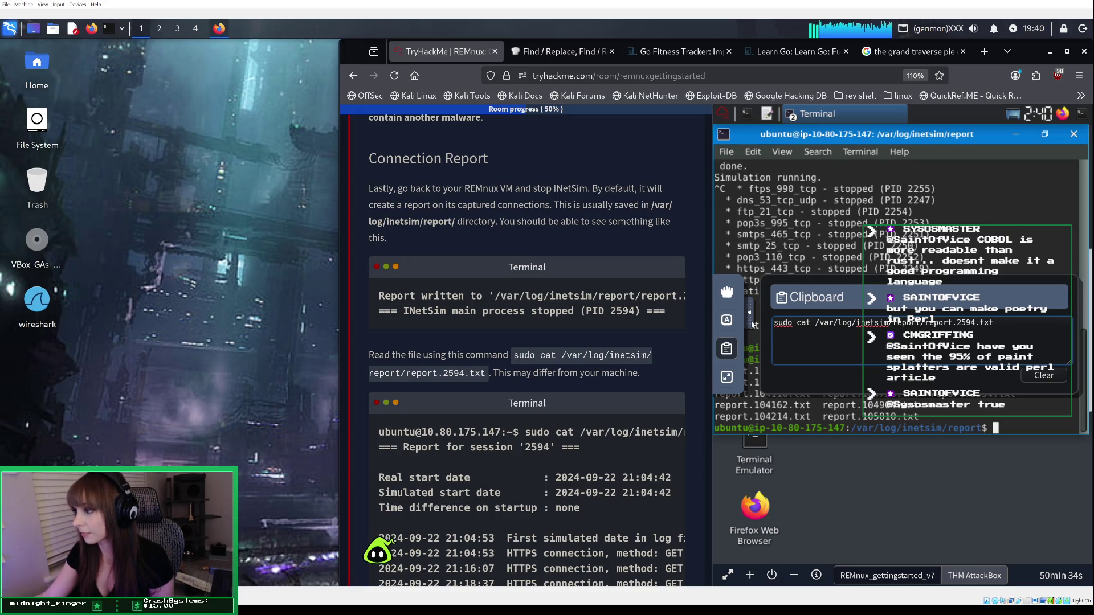
{"action": "left_click", "coordinate": [999, 429]}
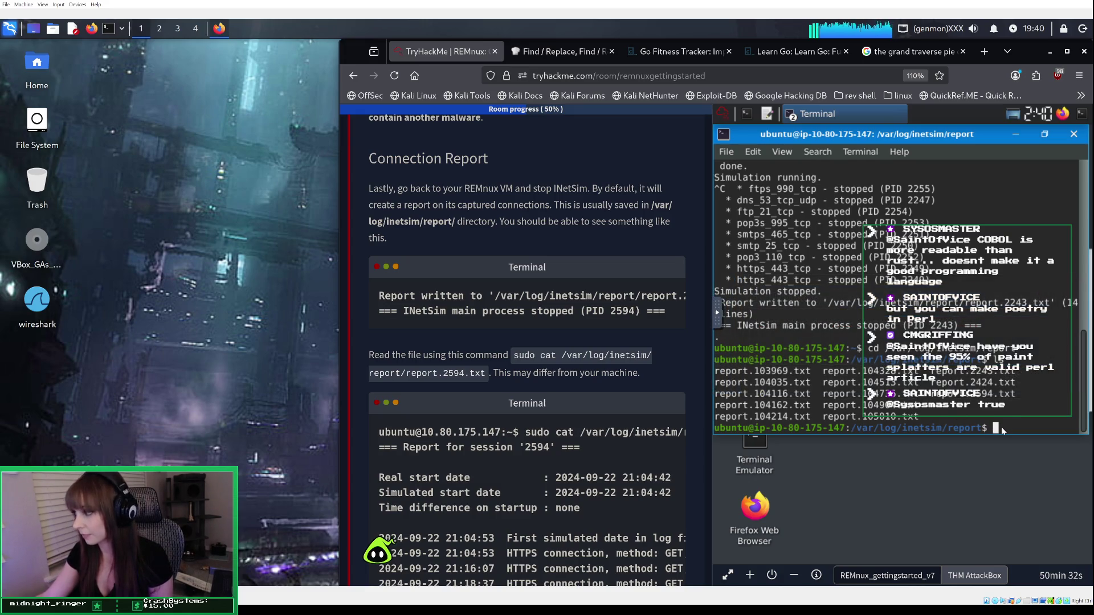
{"action": "key", "text": "ctrl+shift+v"}
{"action": "key", "text": "Return"}
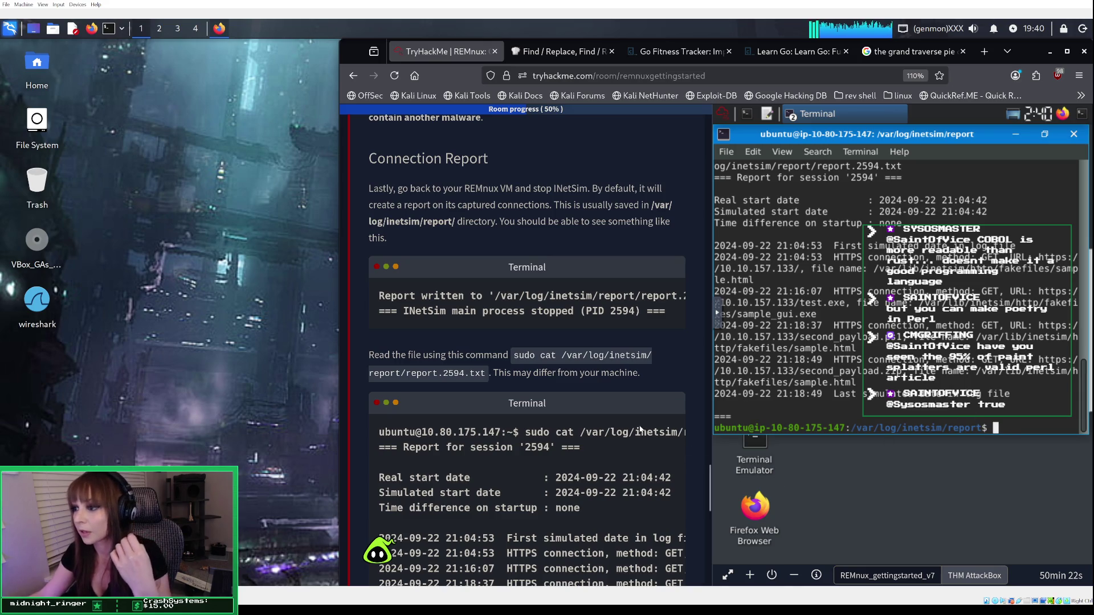
Compare the printed report.2594.txt HTTPS GET requests against the tutorial's expected log output.
{"action": "scroll", "coordinate": [640, 430], "scroll_direction": "down", "scroll_amount": 3}
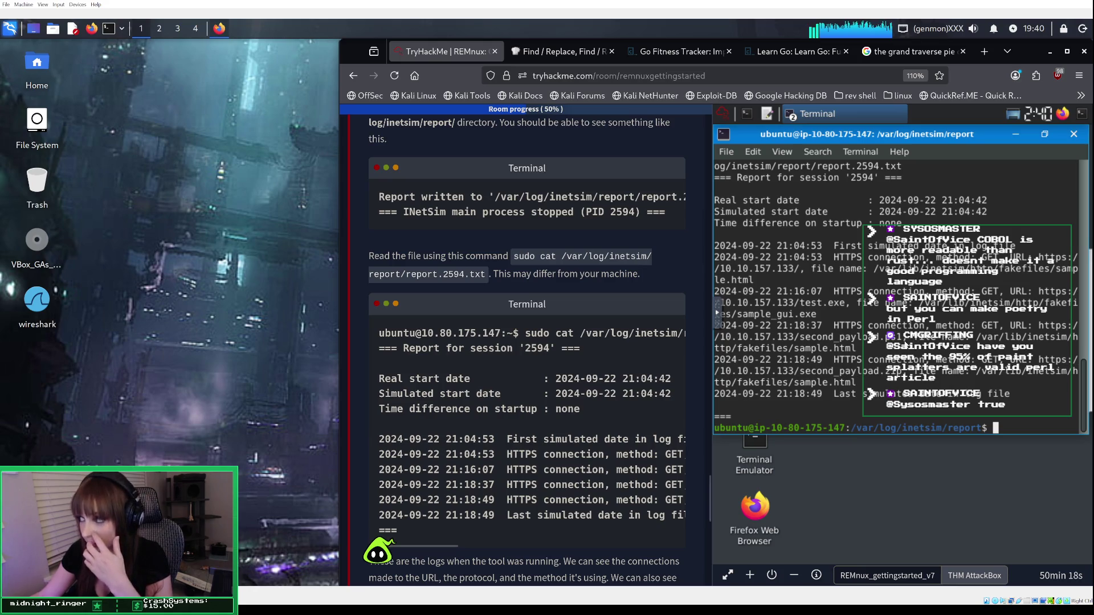
{"action": "scroll", "coordinate": [904, 343], "scroll_direction": "up", "scroll_amount": 1}
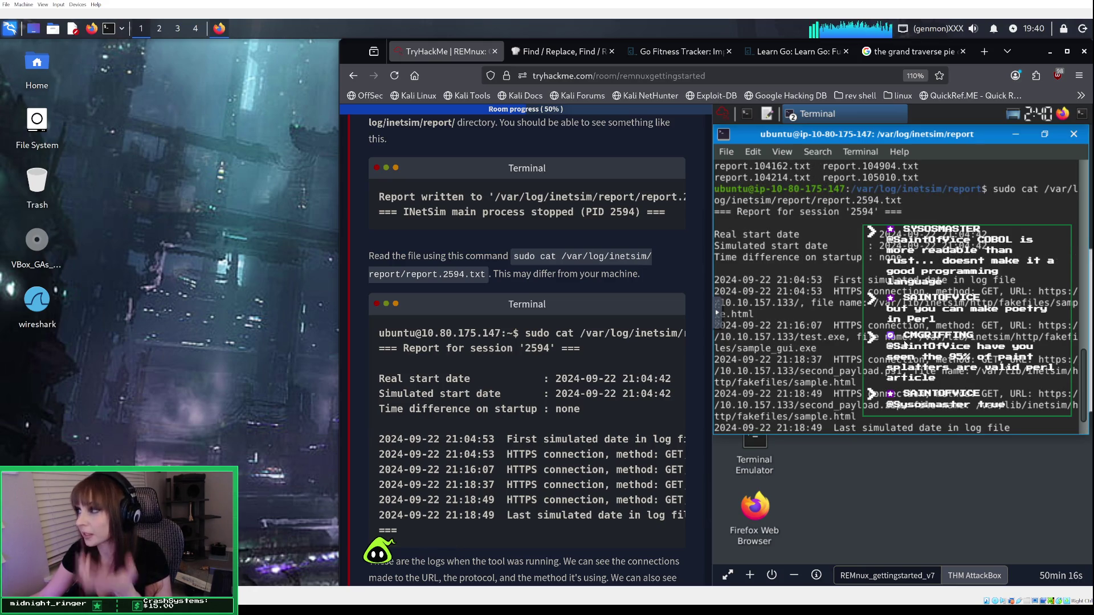
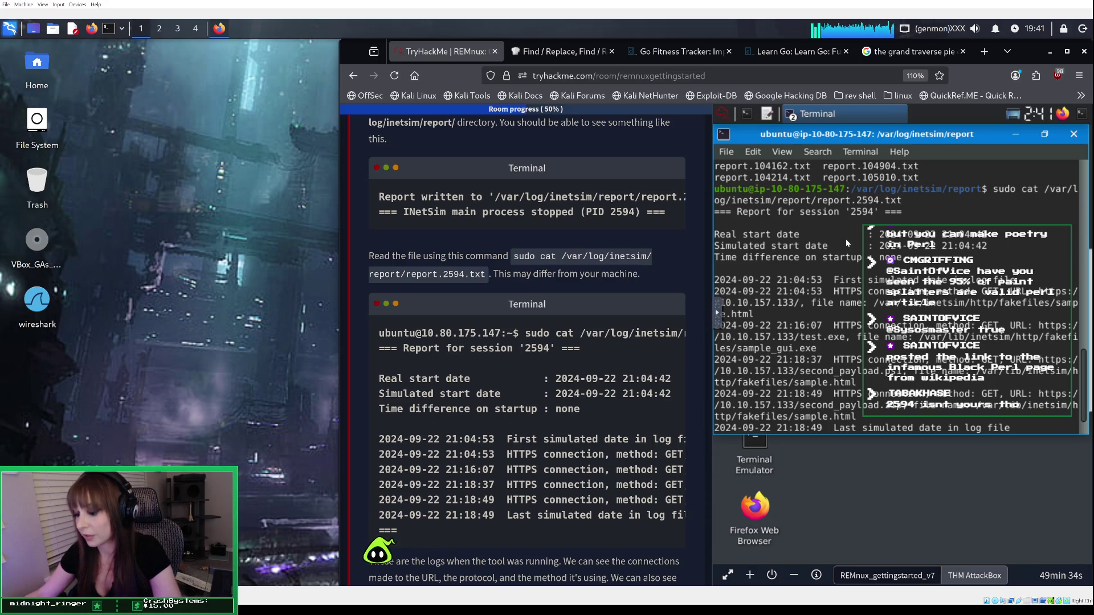
Print INetSim's report.2243.txt with sudo cat, replacing the tutorial's session number 2594.
{"action": "scroll", "coordinate": [847, 243], "scroll_direction": "up", "scroll_amount": 1}
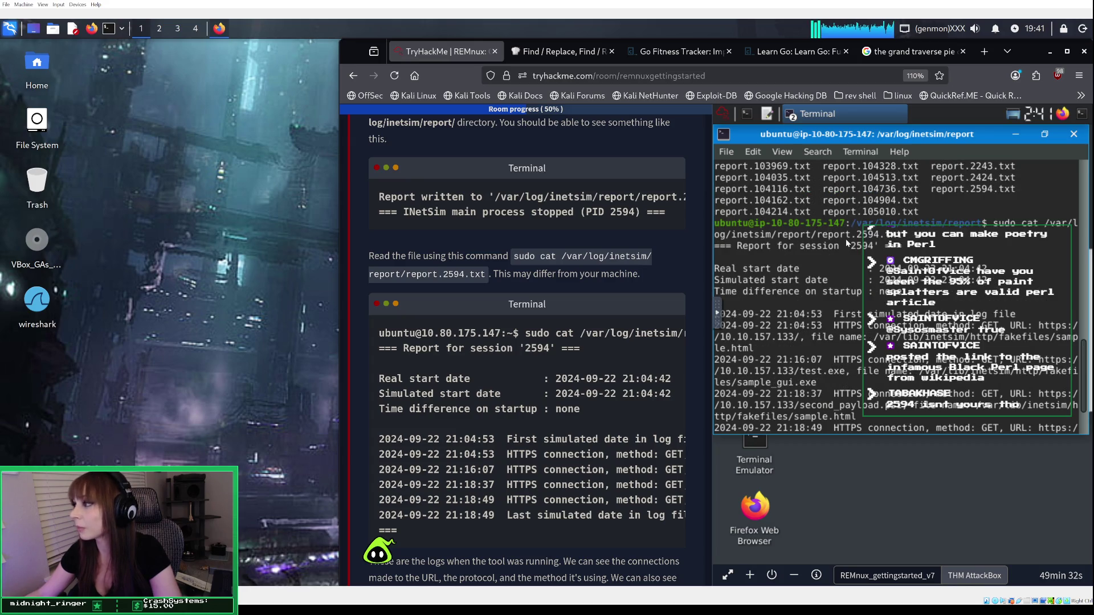
{"action": "scroll", "coordinate": [847, 243], "scroll_direction": "up", "scroll_amount": 1}
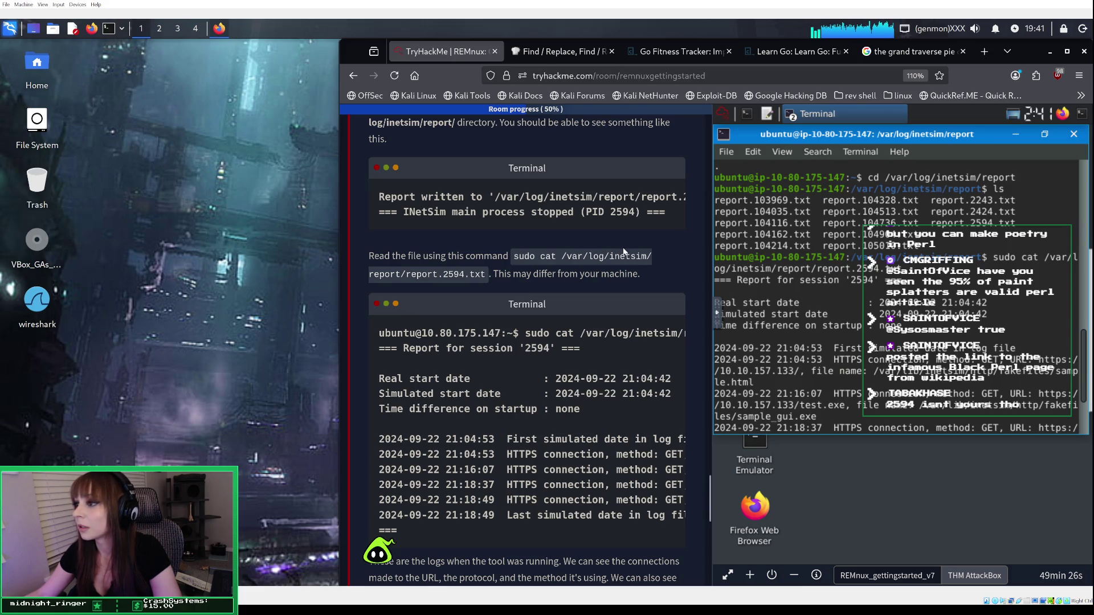
{"action": "scroll", "coordinate": [624, 251], "scroll_direction": "up", "scroll_amount": 2}
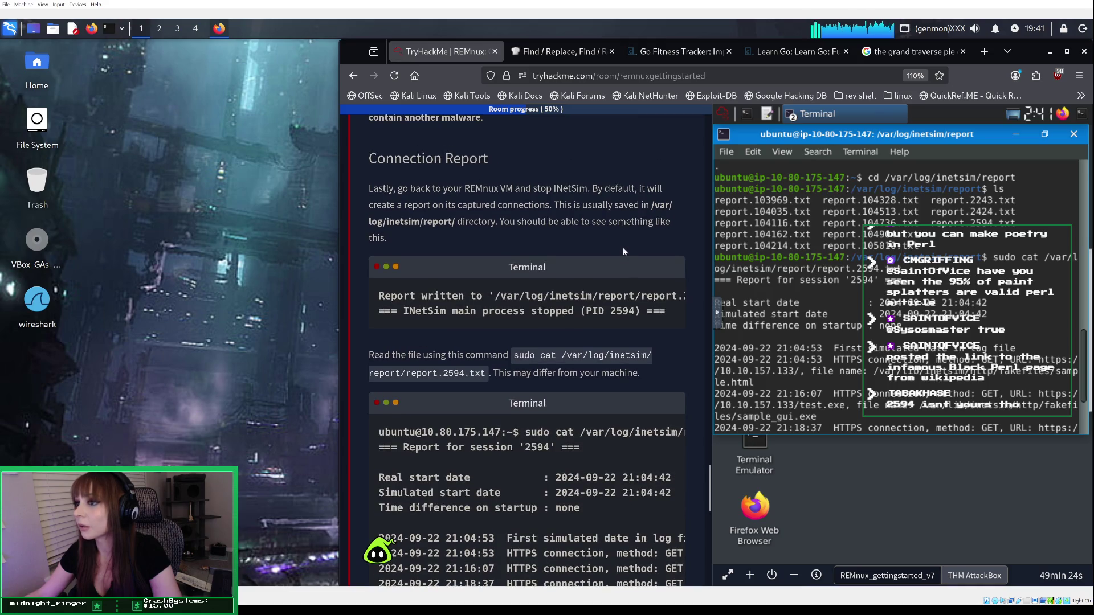
{"action": "scroll", "coordinate": [623, 251], "scroll_direction": "up", "scroll_amount": 2}
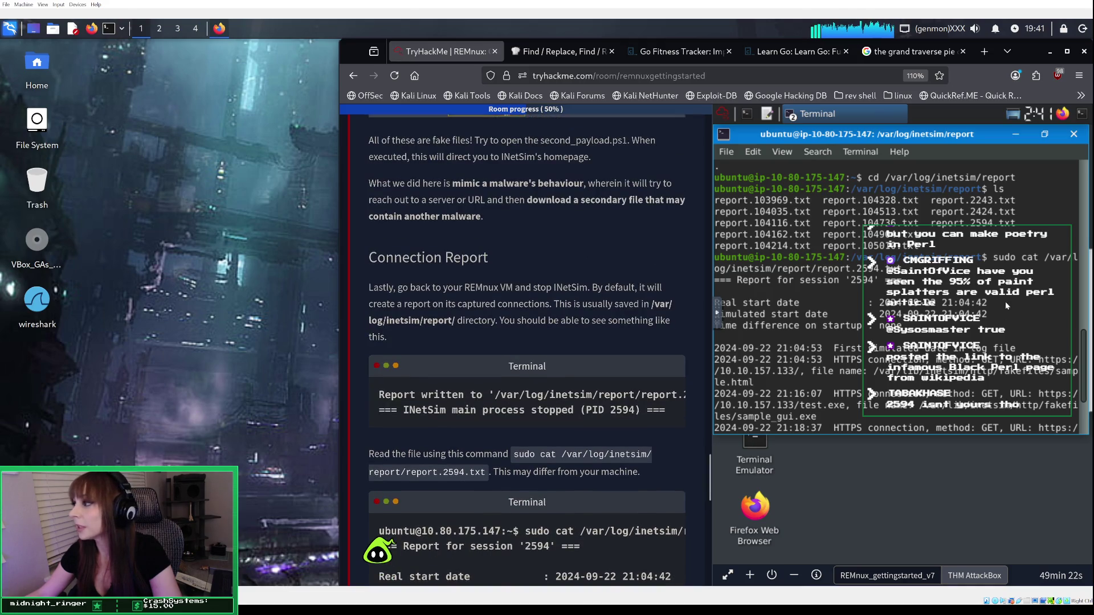
{"action": "scroll", "coordinate": [975, 228], "scroll_direction": "up", "scroll_amount": 1}
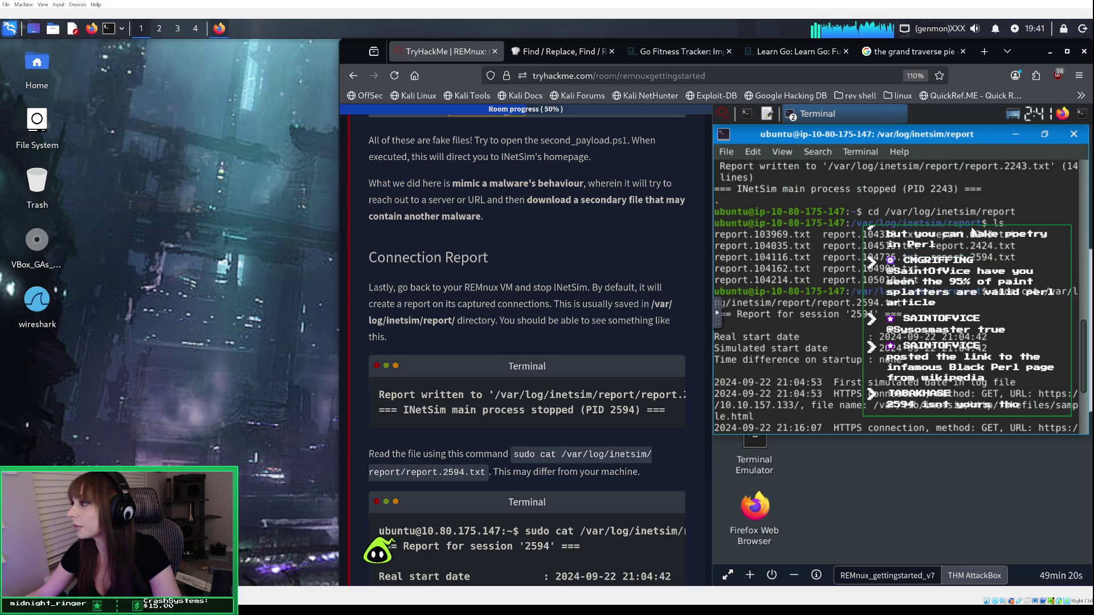
{"action": "scroll", "coordinate": [973, 232], "scroll_direction": "down", "scroll_amount": 4}
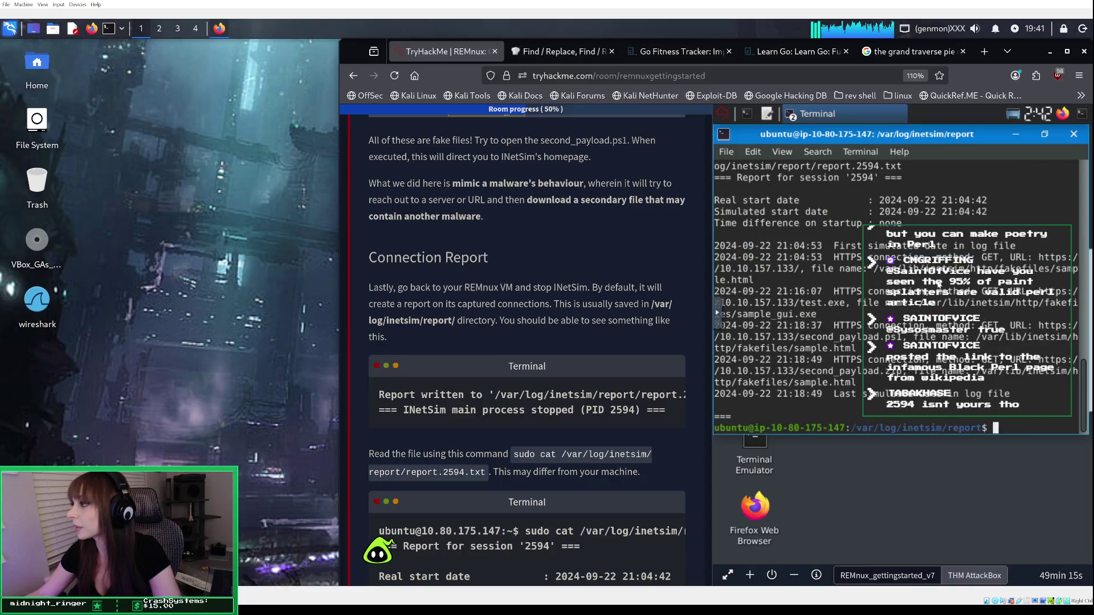
{"action": "type", "text": "sudo cat /var/log/inetsim/report/report.2594.txt"}
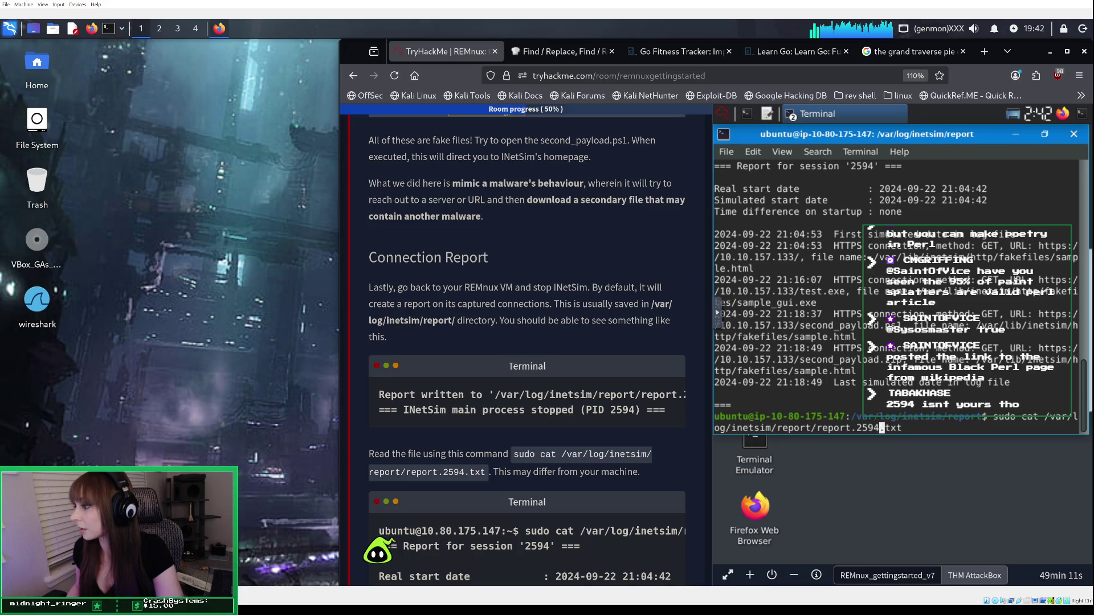
{"action": "key", "text": "BackSpace"}
{"action": "key", "text": "BackSpace"}
{"action": "key", "text": "BackSpace"}
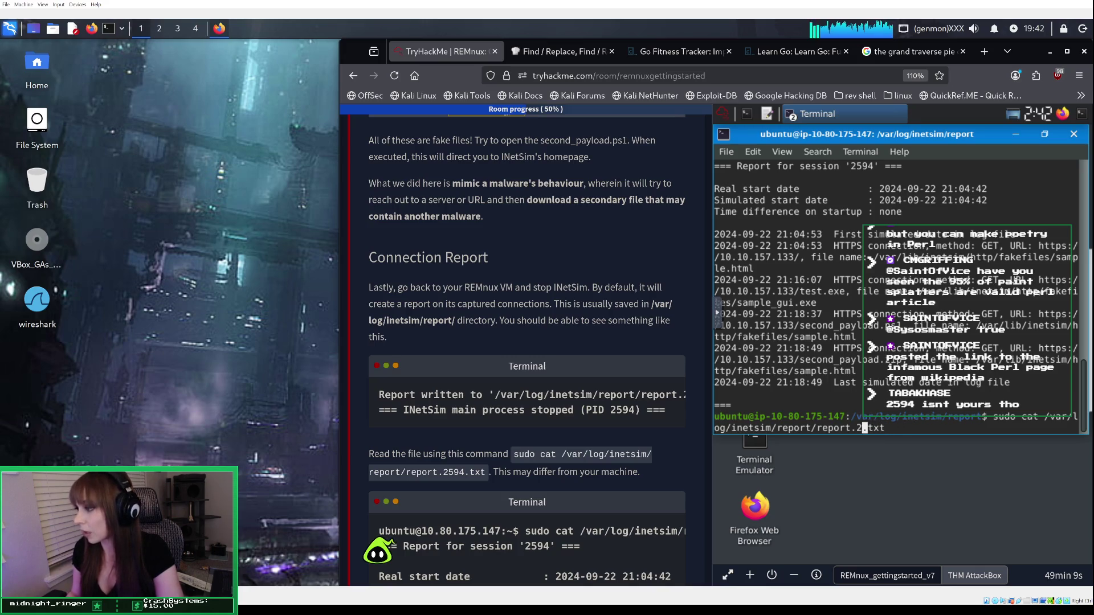
{"action": "type", "text": "243"}
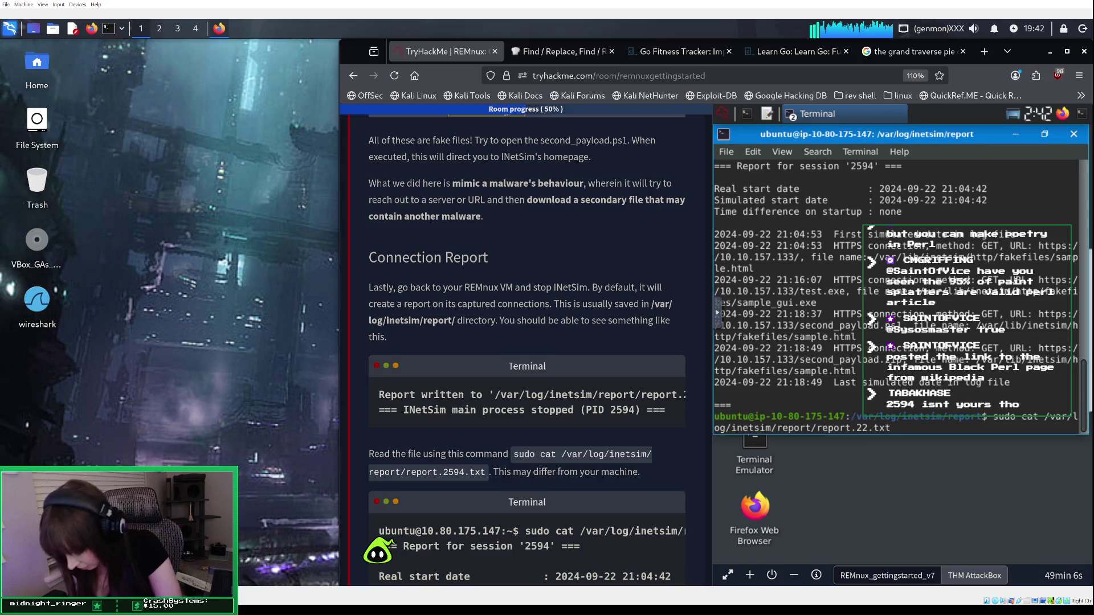
{"action": "key", "text": "Return"}
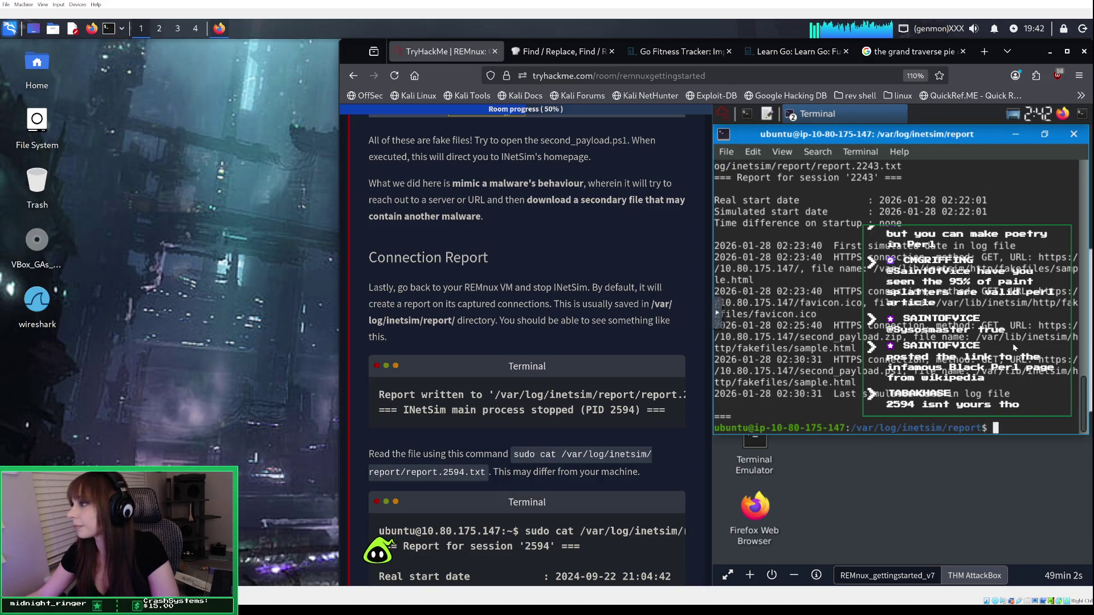
Scroll the task page down to the questions about the flag.txt download and its URL method.
{"action": "scroll", "coordinate": [1014, 343], "scroll_direction": "up", "scroll_amount": 3}
{"action": "scroll", "coordinate": [1013, 344], "scroll_direction": "down", "scroll_amount": 2}
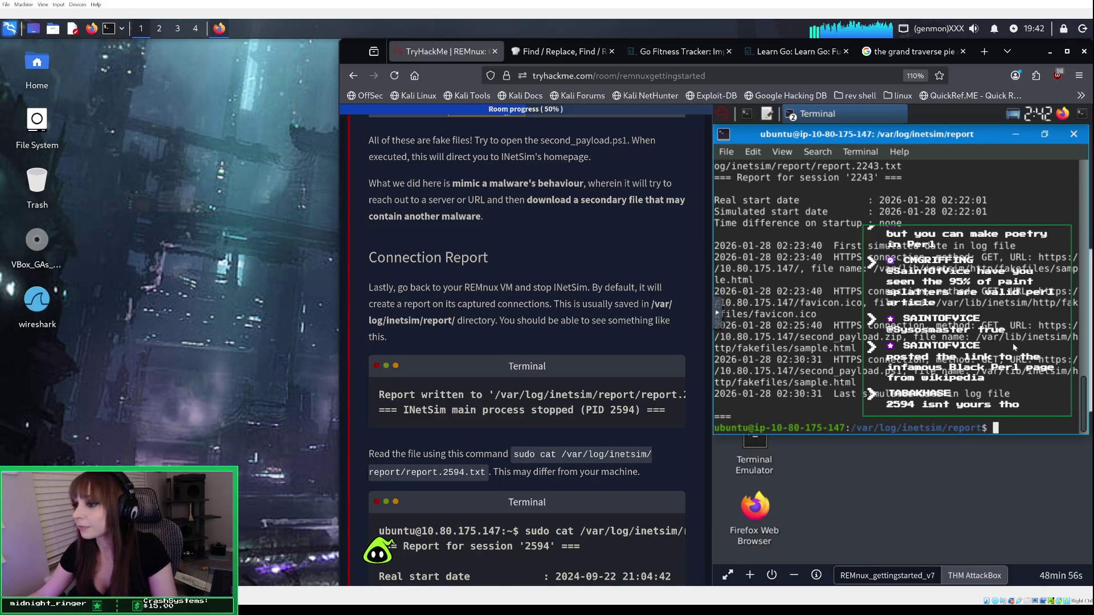
{"action": "scroll", "coordinate": [524, 453], "scroll_direction": "down", "scroll_amount": 2}
{"action": "scroll", "coordinate": [524, 454], "scroll_direction": "down", "scroll_amount": 3}
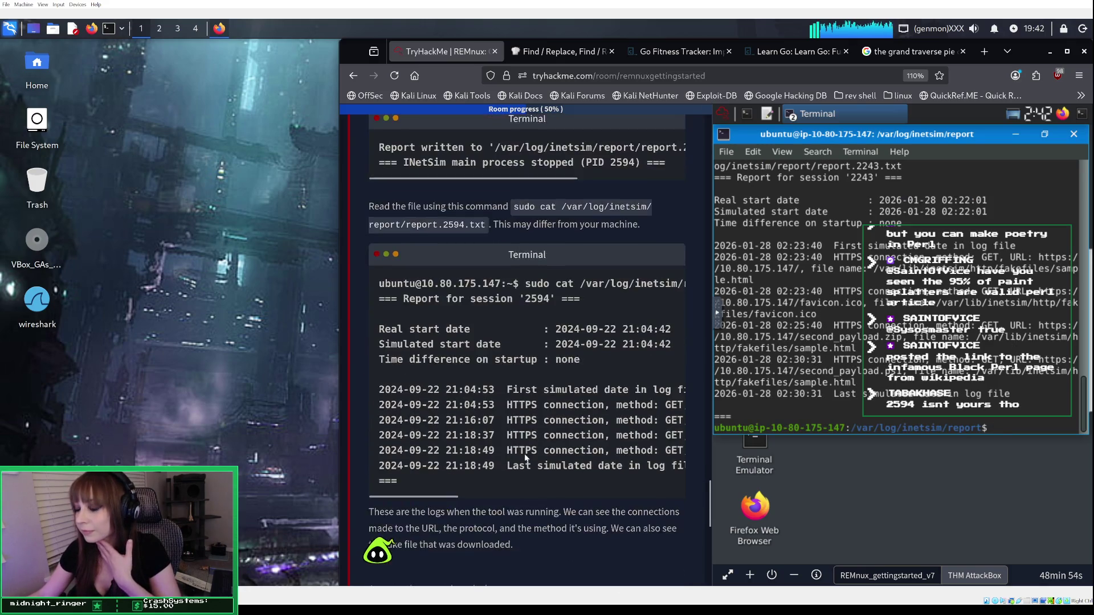
{"action": "scroll", "coordinate": [527, 456], "scroll_direction": "down", "scroll_amount": 2}
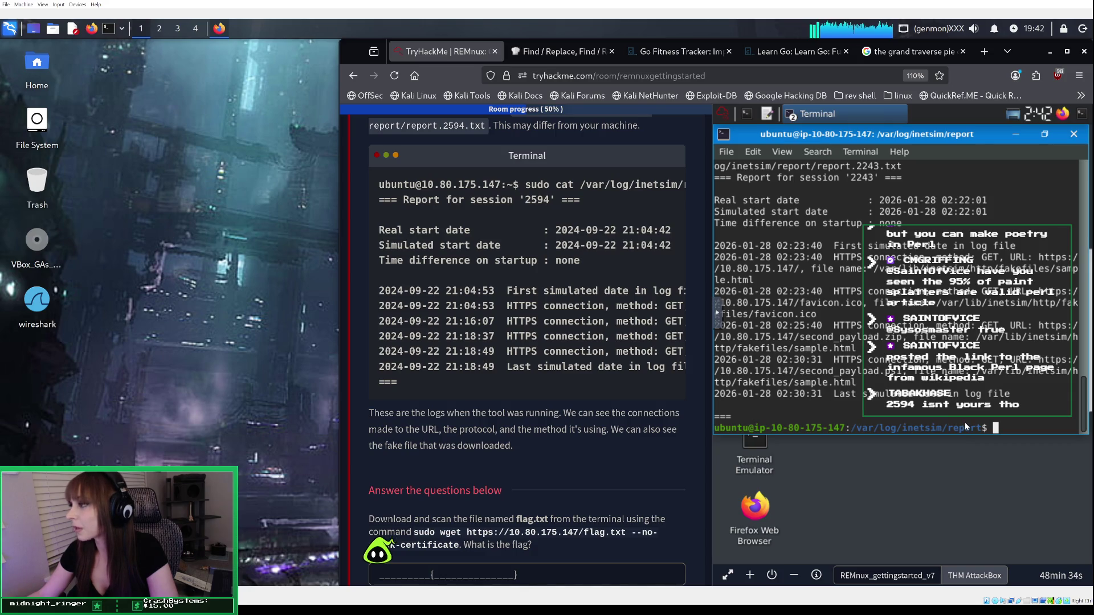
{"action": "scroll", "coordinate": [966, 422], "scroll_direction": "up", "scroll_amount": 2}
{"action": "scroll", "coordinate": [965, 418], "scroll_direction": "down", "scroll_amount": 1}
{"action": "scroll", "coordinate": [965, 411], "scroll_direction": "down", "scroll_amount": 1}
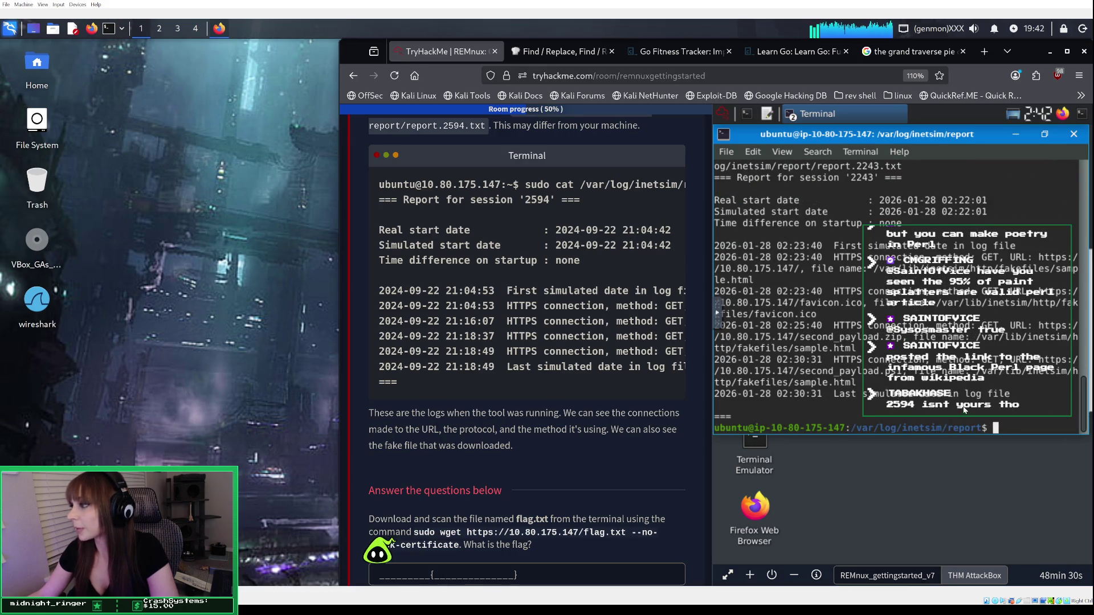
{"action": "scroll", "coordinate": [965, 408], "scroll_direction": "up", "scroll_amount": 3}
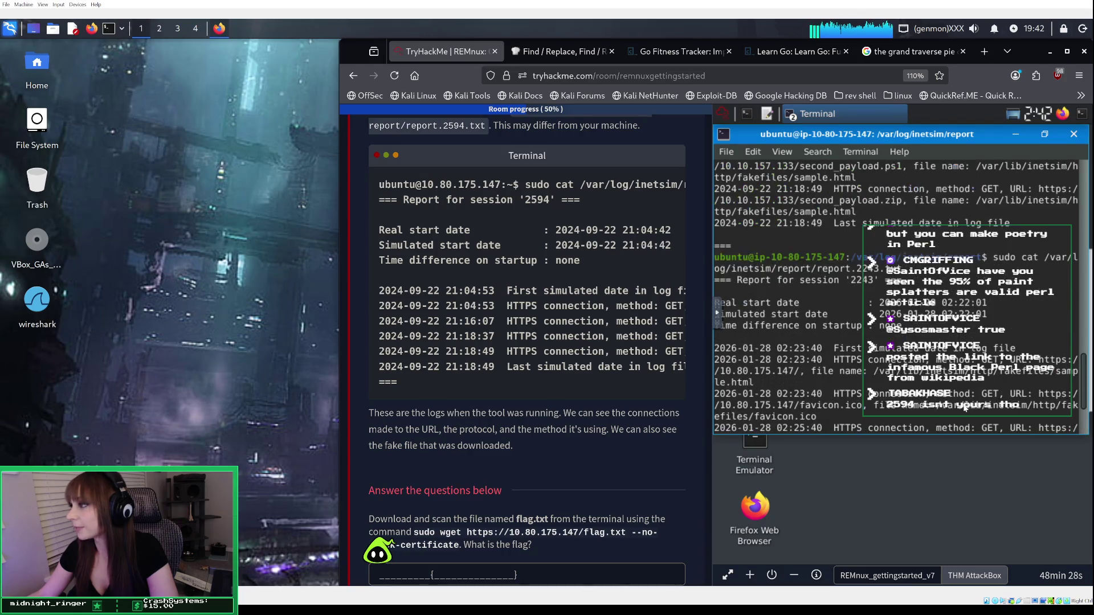
{"action": "scroll", "coordinate": [966, 408], "scroll_direction": "down", "scroll_amount": 2}
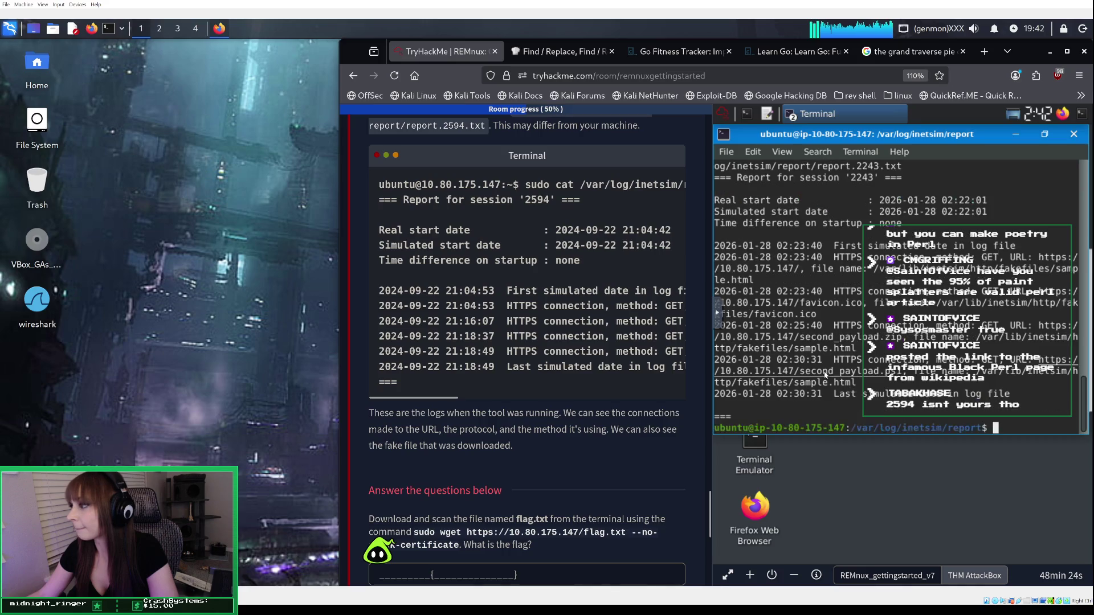
{"action": "scroll", "coordinate": [540, 477], "scroll_direction": "down", "scroll_amount": 3}
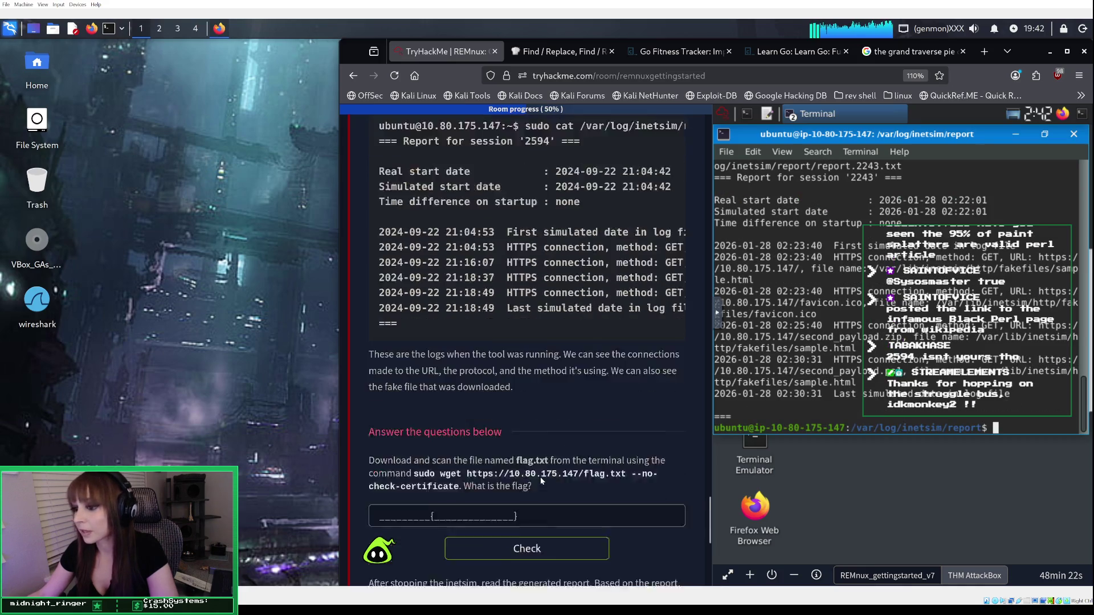
{"action": "scroll", "coordinate": [523, 456], "scroll_direction": "down", "scroll_amount": 1}
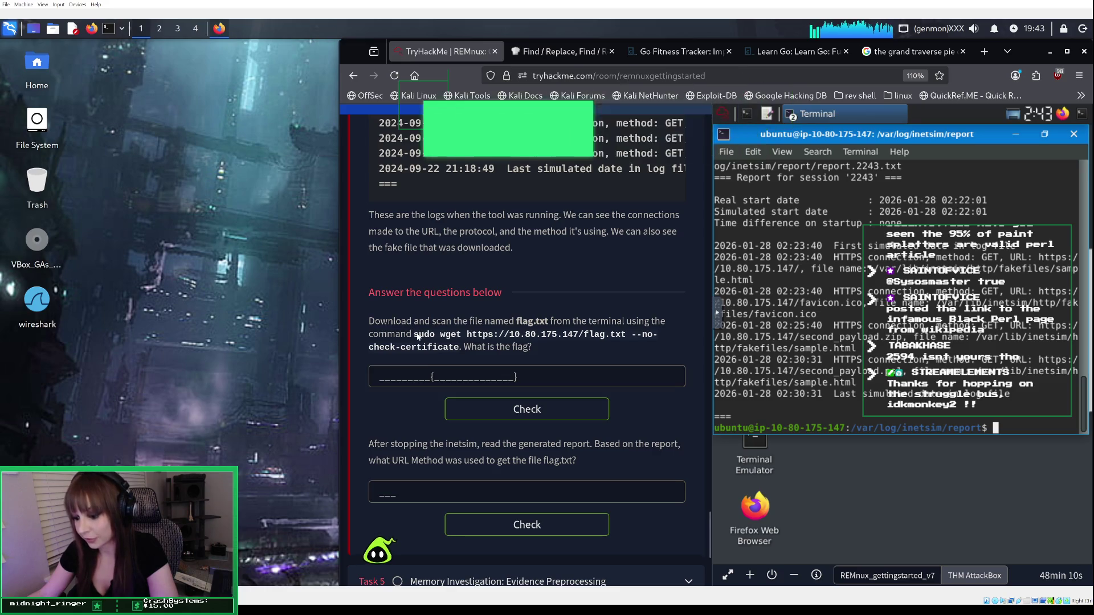
{"action": "mouse_move", "coordinate": [415, 335]}
{"action": "left_mouse_down"}
{"action": "mouse_move", "coordinate": [643, 336]}
{"action": "mouse_move", "coordinate": [459, 352]}
{"action": "left_mouse_up"}
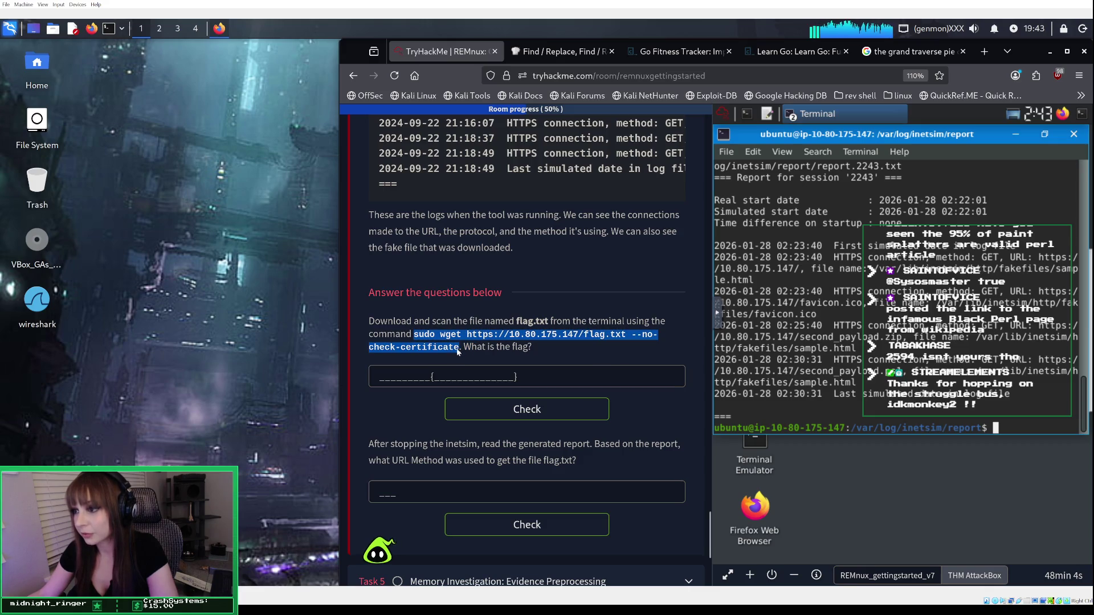
{"action": "left_click", "coordinate": [458, 352]}
{"action": "right_click", "coordinate": [448, 354]}
{"action": "left_click", "coordinate": [417, 338]}
{"action": "mouse_move", "coordinate": [416, 336]}
{"action": "left_mouse_down"}
{"action": "mouse_move", "coordinate": [476, 338]}
{"action": "mouse_move", "coordinate": [478, 349]}
{"action": "mouse_move", "coordinate": [460, 349]}
{"action": "left_mouse_up"}
{"action": "key", "text": "ctrl+c"}
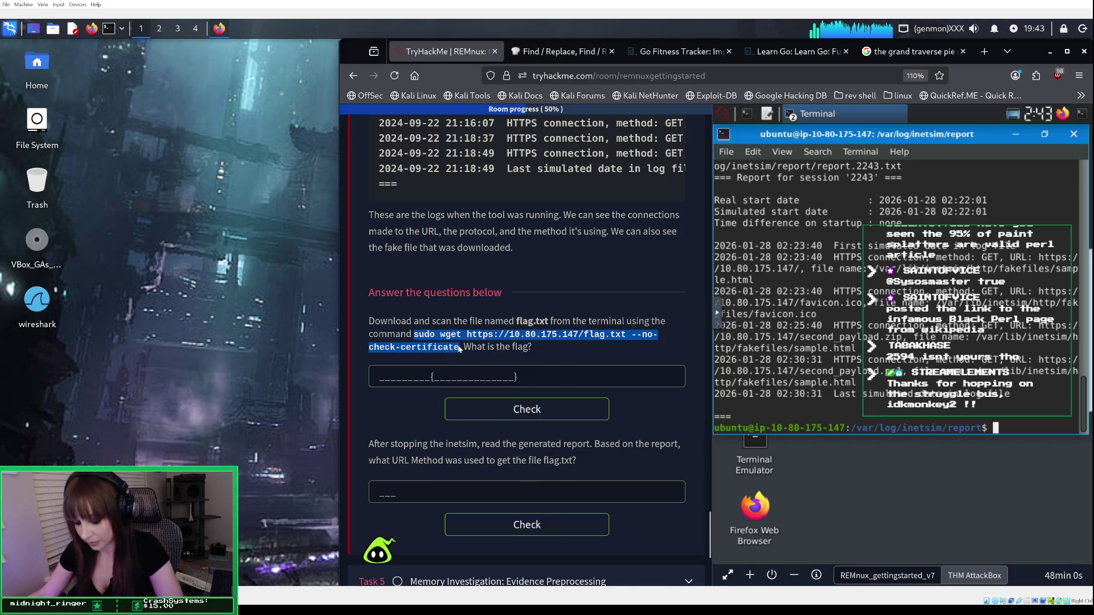
Paste and run the wget command in the REMnux terminal, which fails with Connection refused.
{"action": "left_click", "coordinate": [961, 433]}
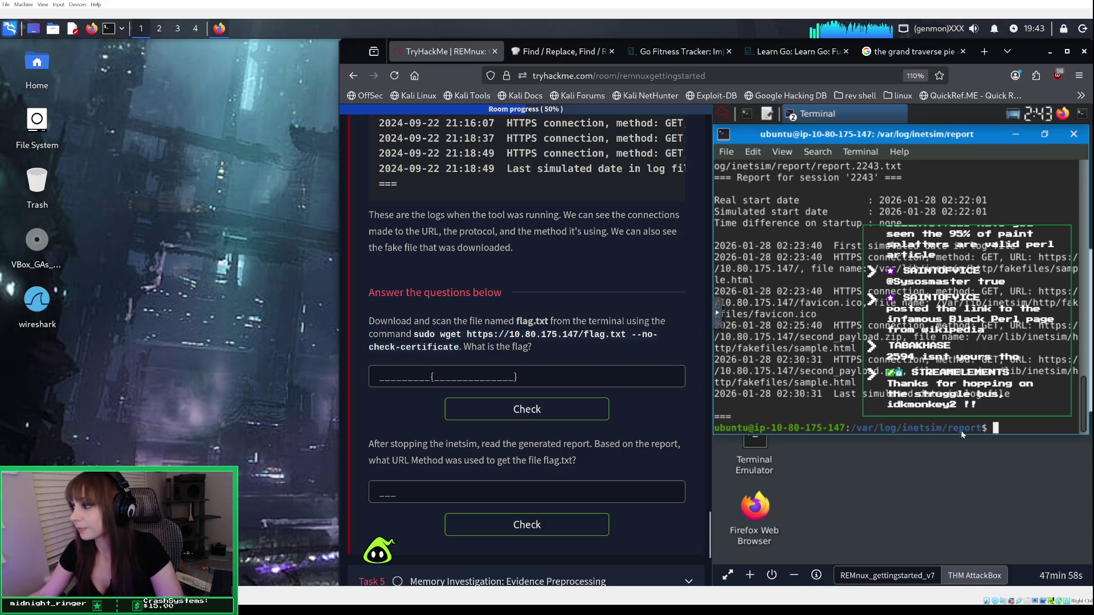
{"action": "mouse_move", "coordinate": [717, 319]}
{"action": "left_click", "coordinate": [729, 349]}
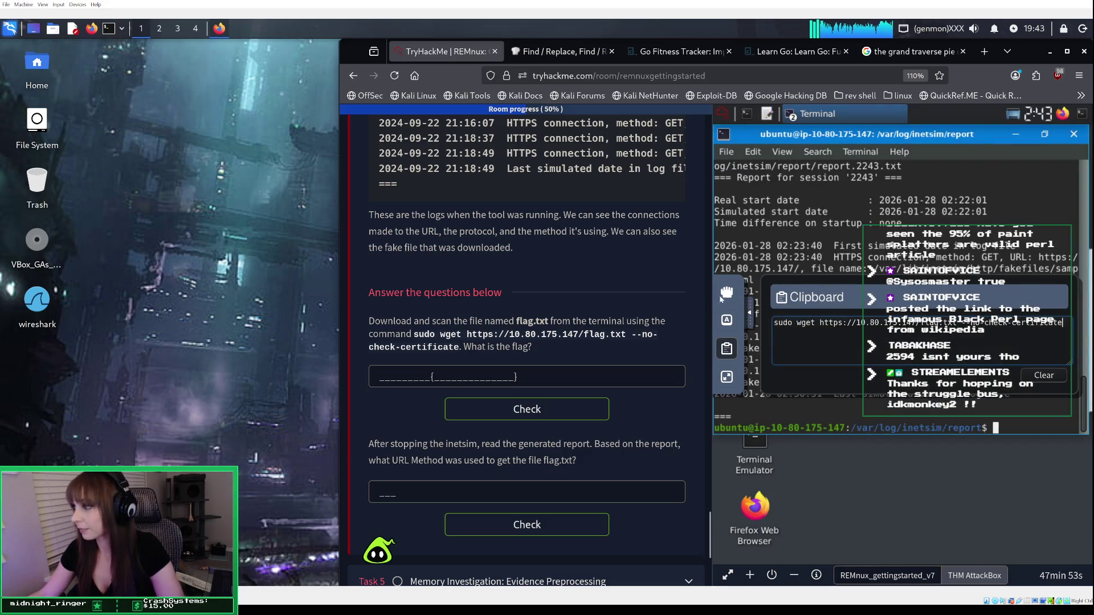
{"action": "left_click", "coordinate": [749, 313]}
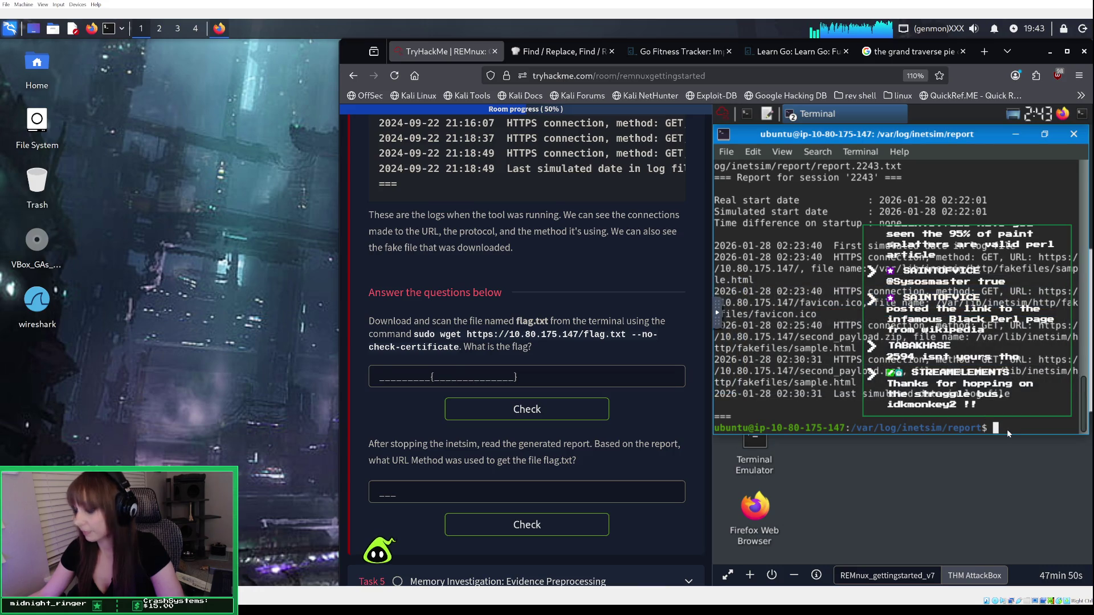
{"action": "key", "text": "ctrl+shift+v"}
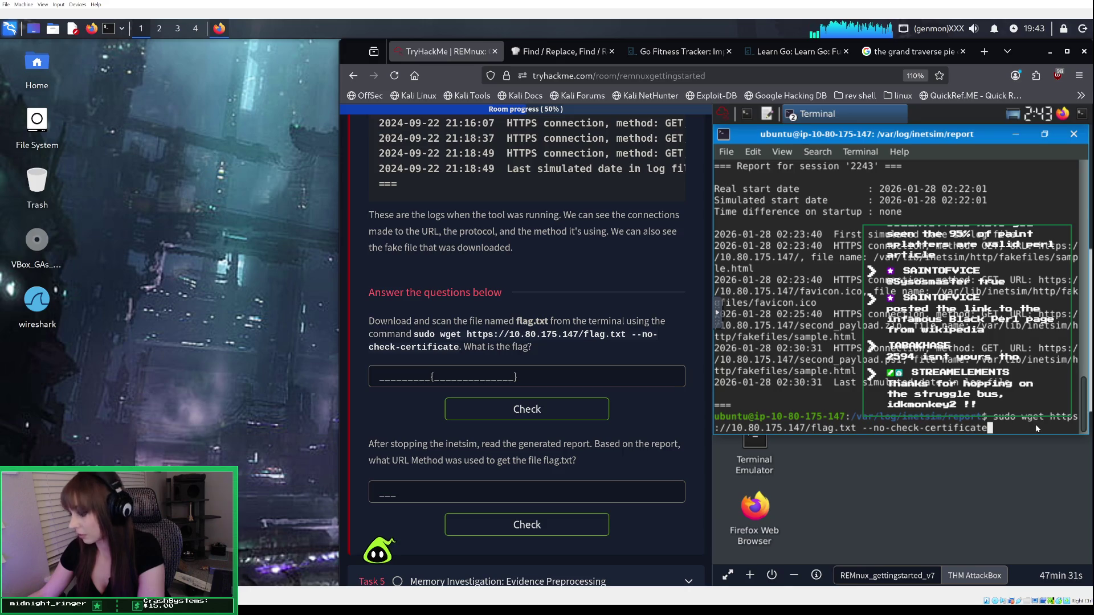
{"action": "key", "text": "Return"}
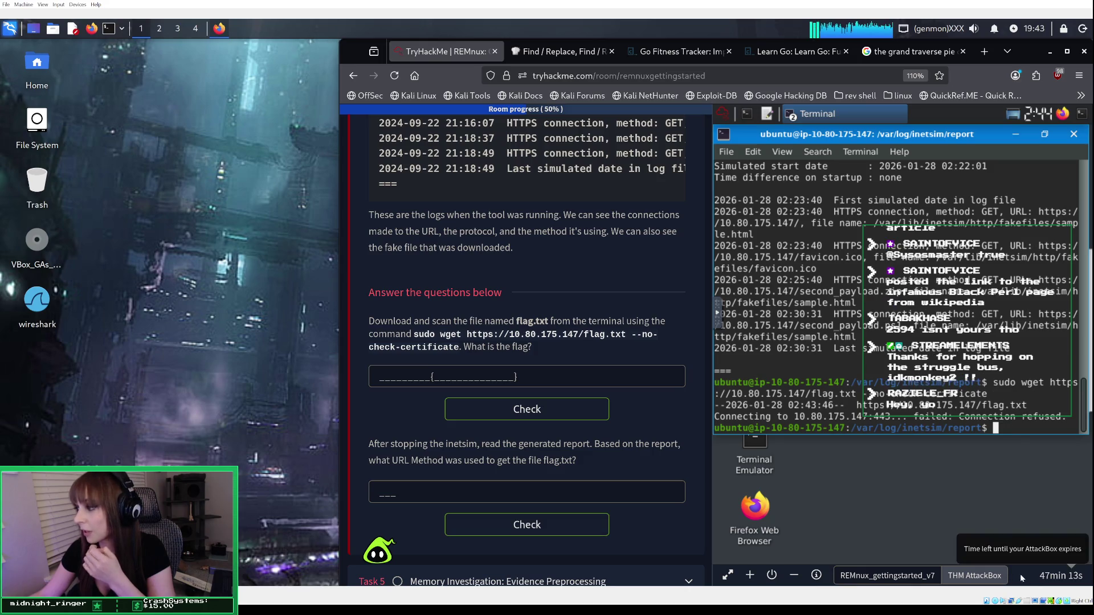
{"action": "left_click", "coordinate": [993, 570]}
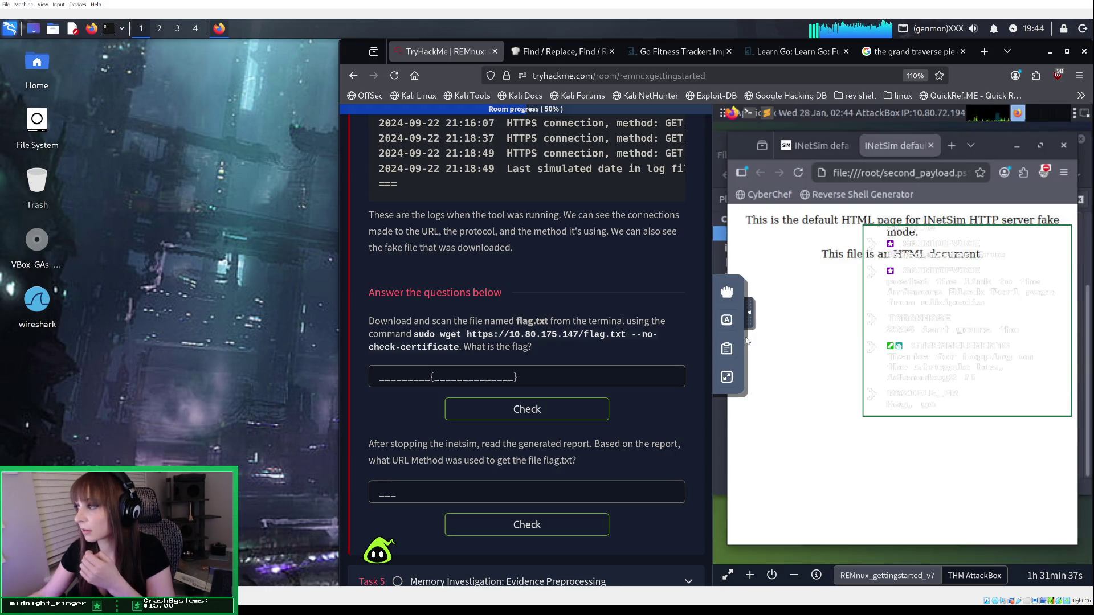
Close the AttackBox browser and file manager, open a terminal, and paste the flag.txt wget command.
{"action": "left_click", "coordinate": [1064, 146]}
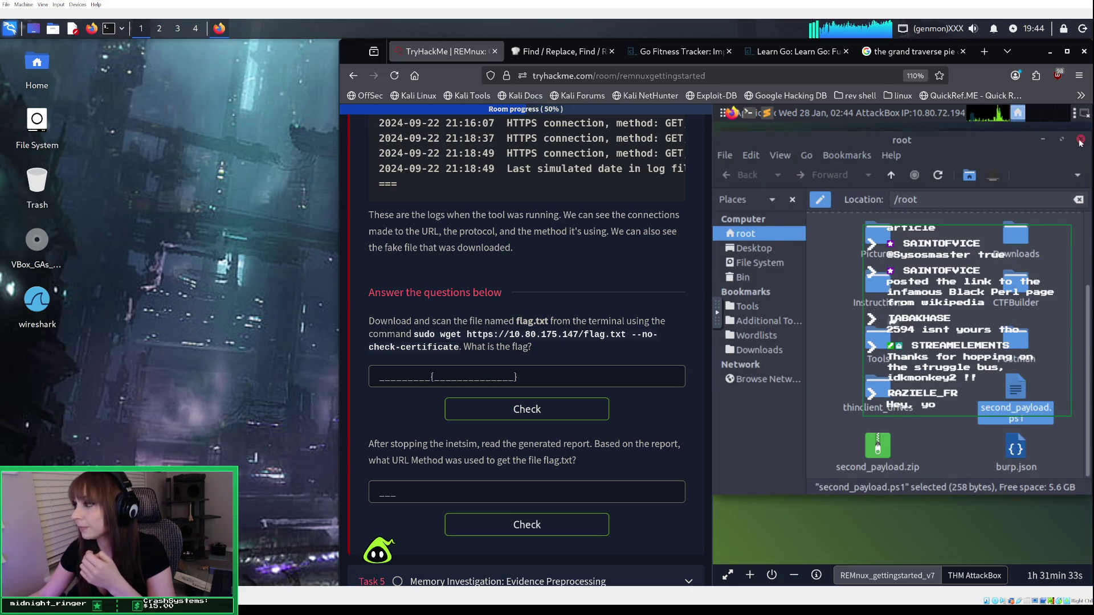
{"action": "left_click", "coordinate": [1081, 139]}
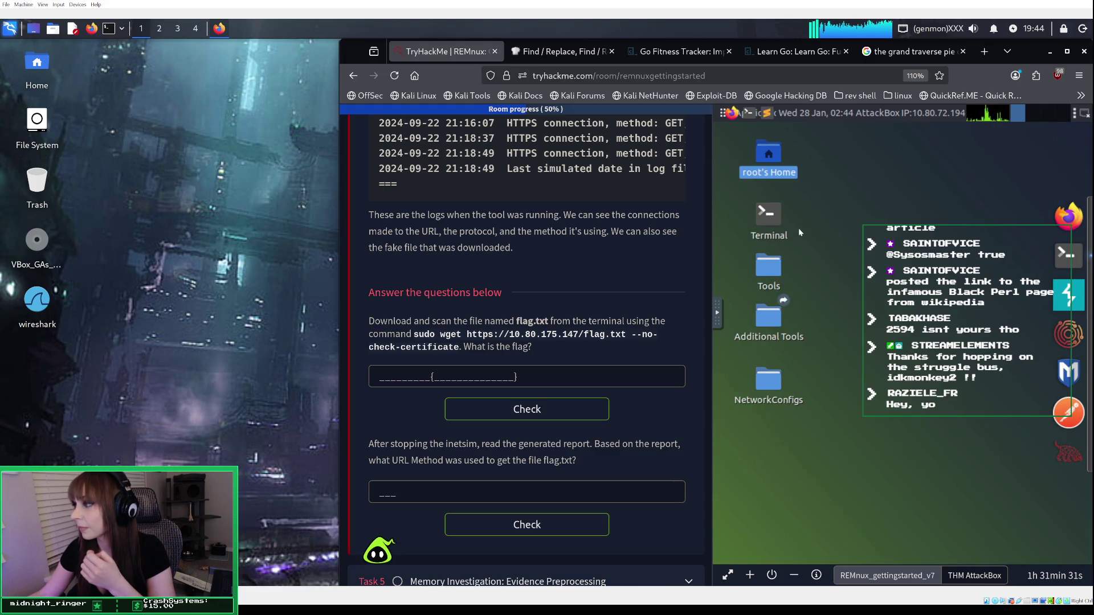
{"action": "left_click", "coordinate": [1077, 253]}
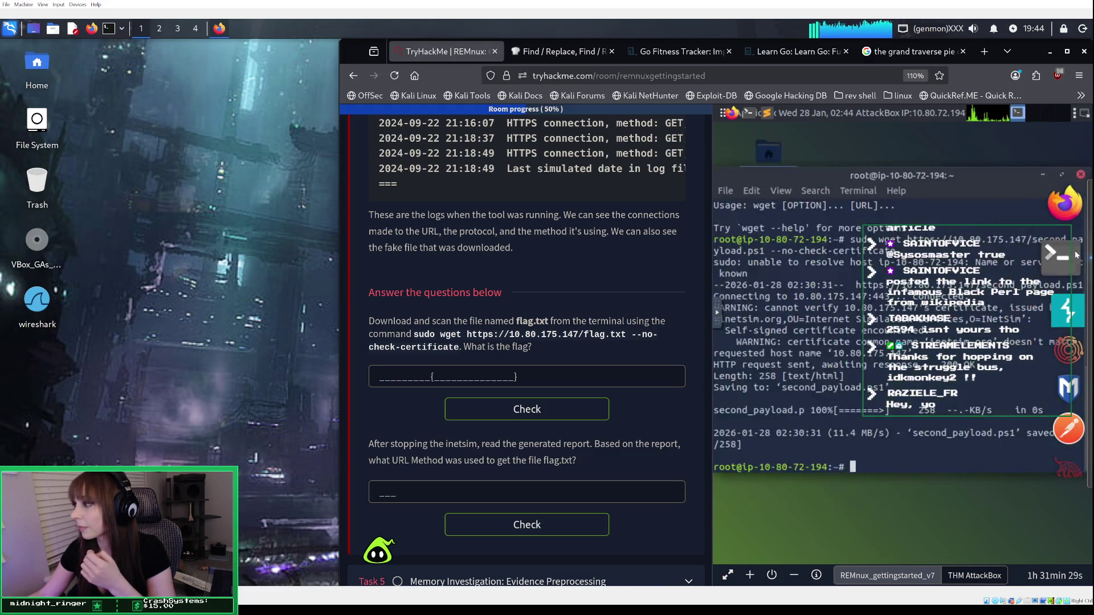
{"action": "left_click", "coordinate": [717, 313]}
{"action": "left_click", "coordinate": [728, 349]}
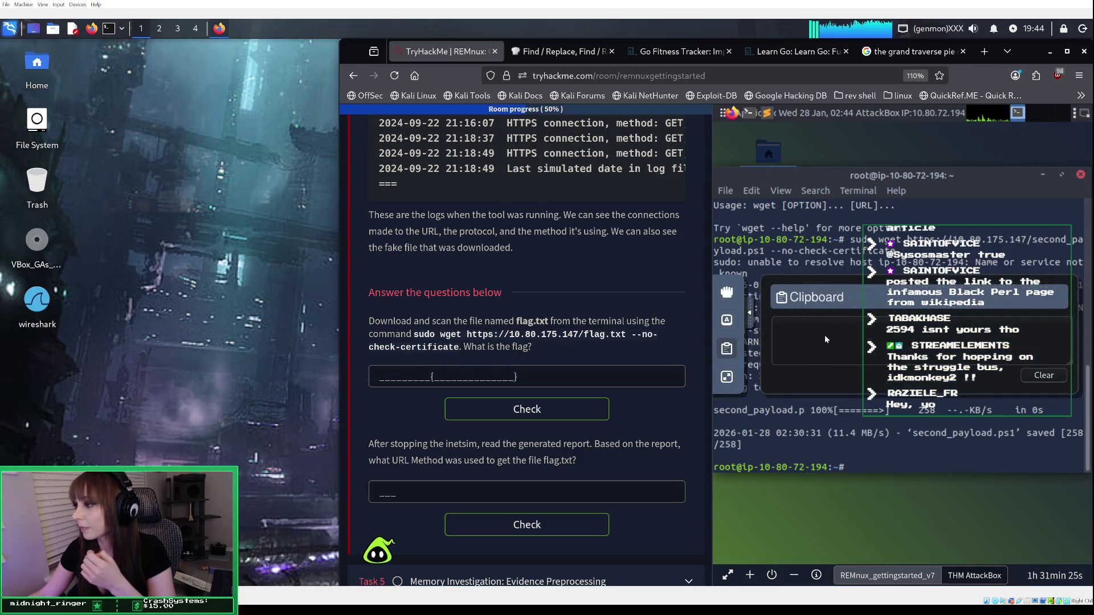
{"action": "key", "text": "ctrl+v"}
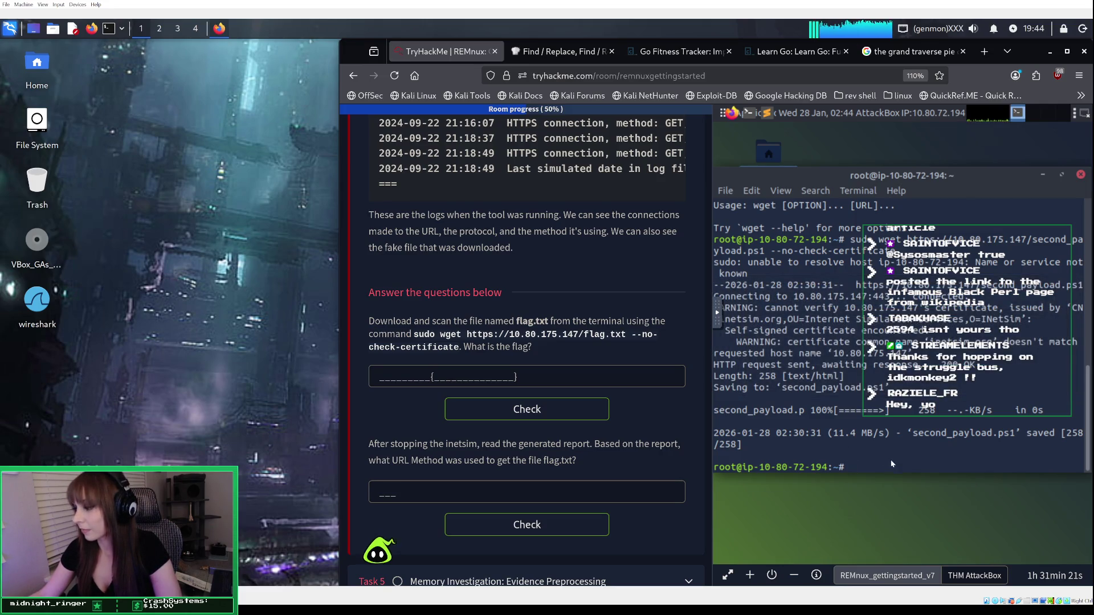
{"action": "key", "text": "ctrl+shift+v"}
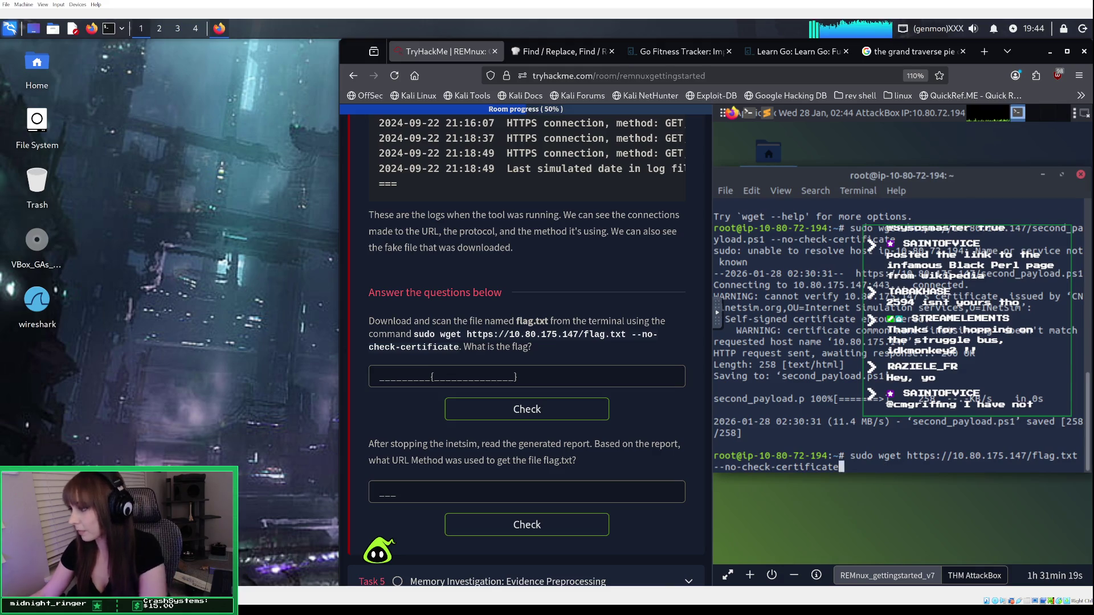
Run the flag.txt download on the AttackBox, which is refused, then recall and check the command.
{"action": "key", "text": "Return"}
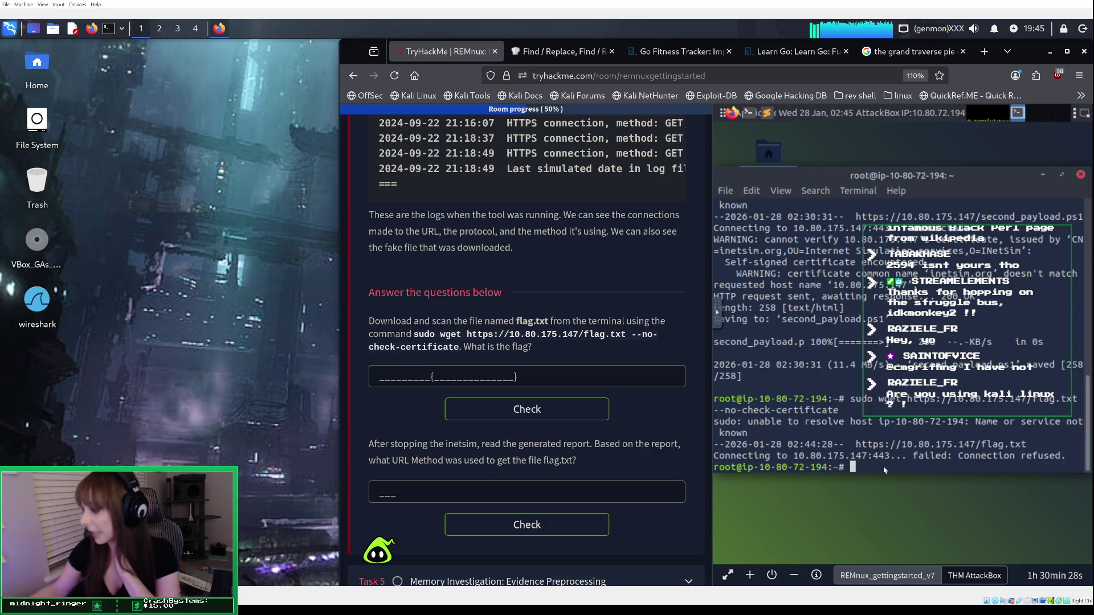
{"action": "key", "text": "Up"}
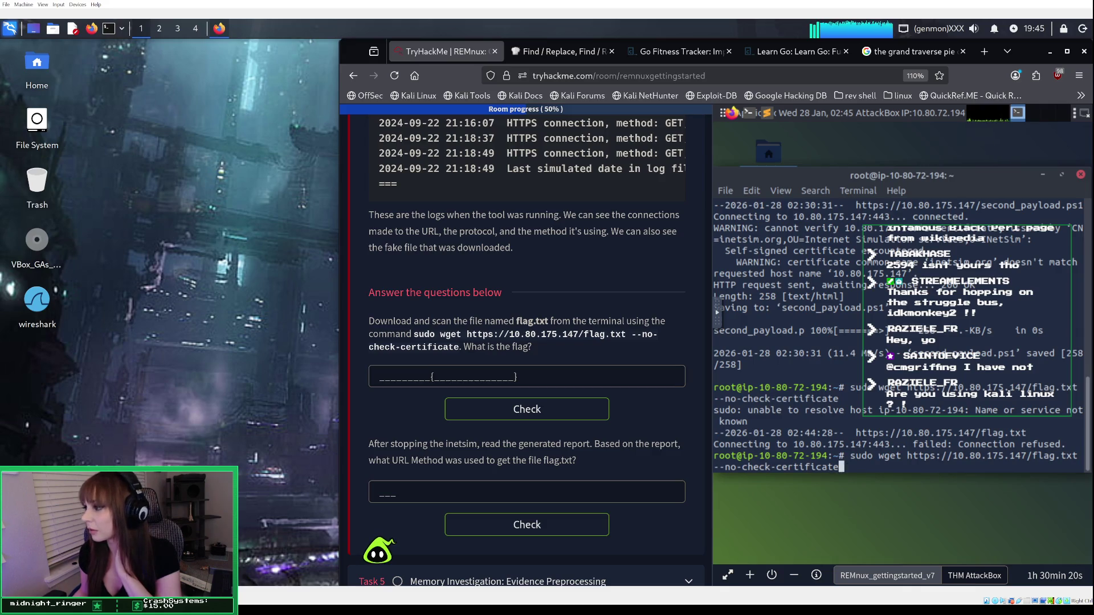
{"action": "key", "text": "Left"}
{"action": "key", "text": "Left"}
{"action": "key", "text": "Left"}
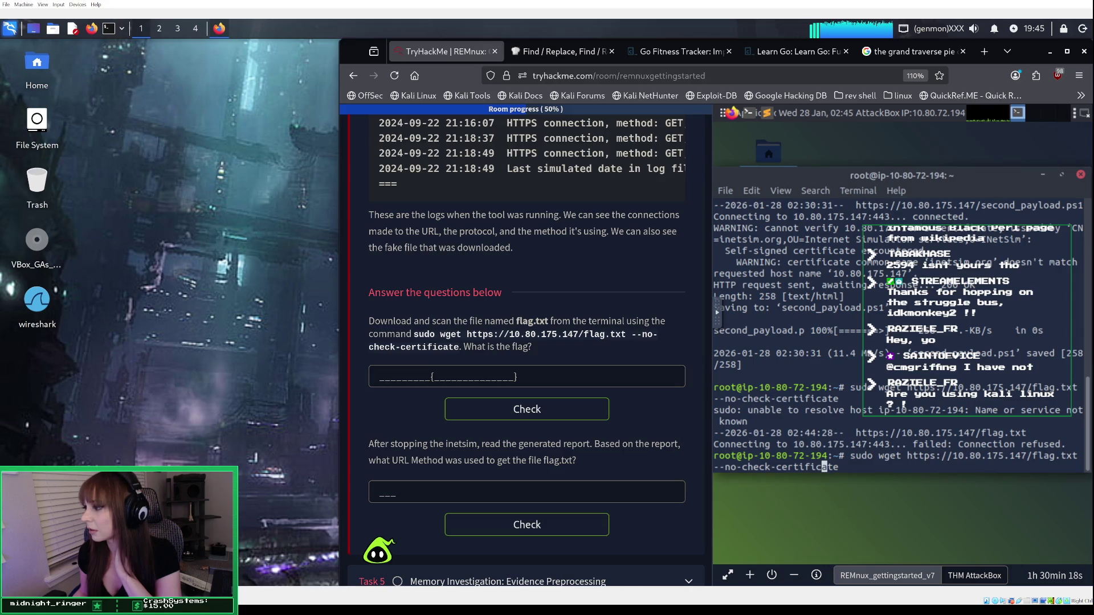
{"action": "key", "text": "Left"}
{"action": "key", "text": "Left"}
{"action": "key", "text": "Left"}
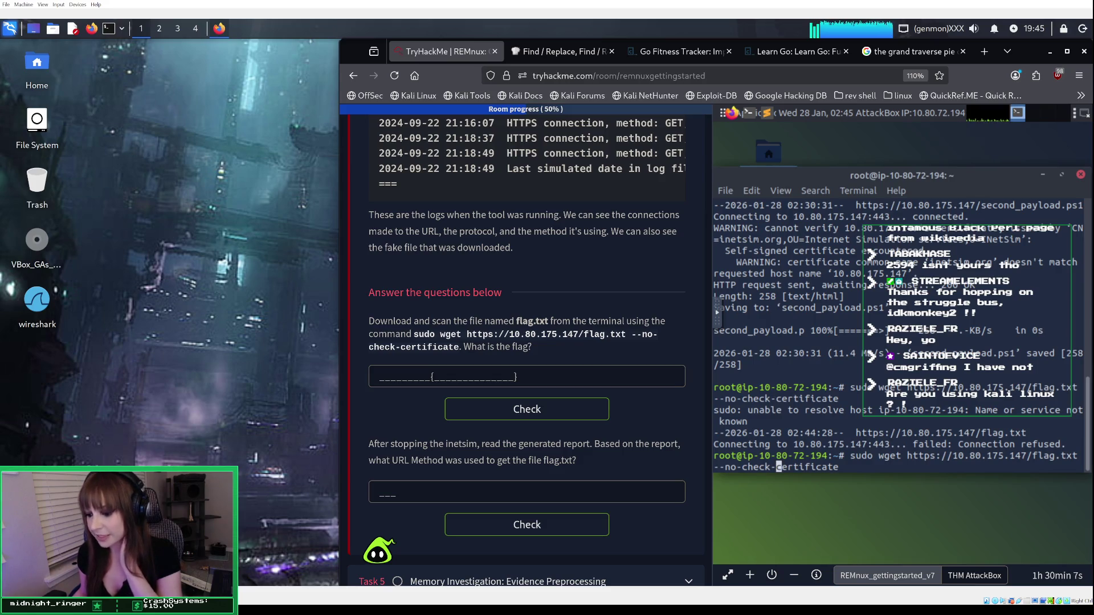
{"action": "key", "text": "Left"}
{"action": "key", "text": "Left"}
{"action": "key", "text": "Left"}
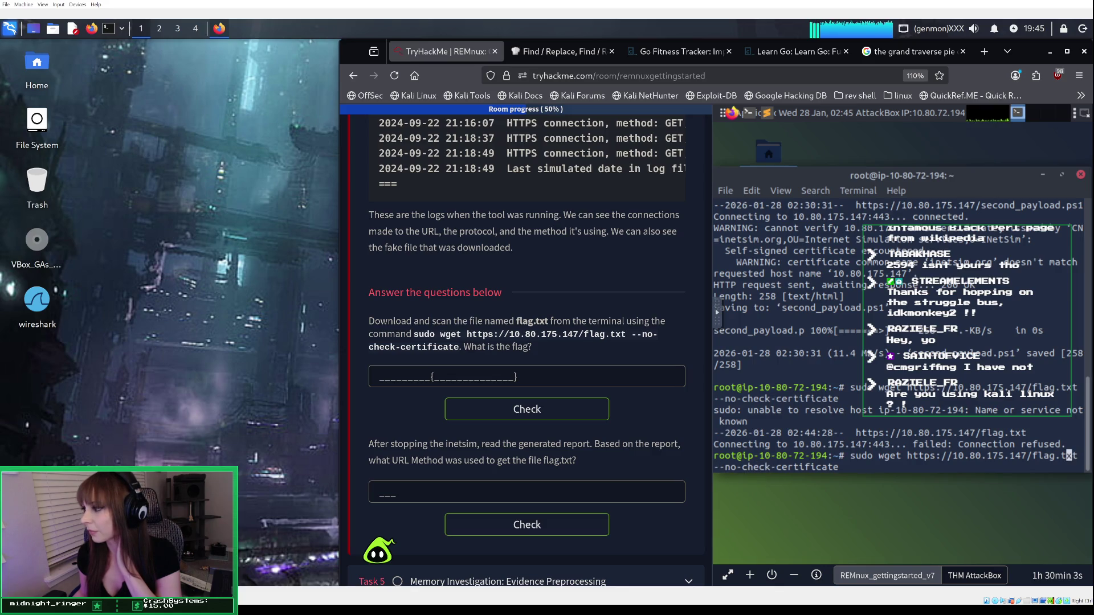
{"action": "key", "text": "Right"}
{"action": "key", "text": "End"}
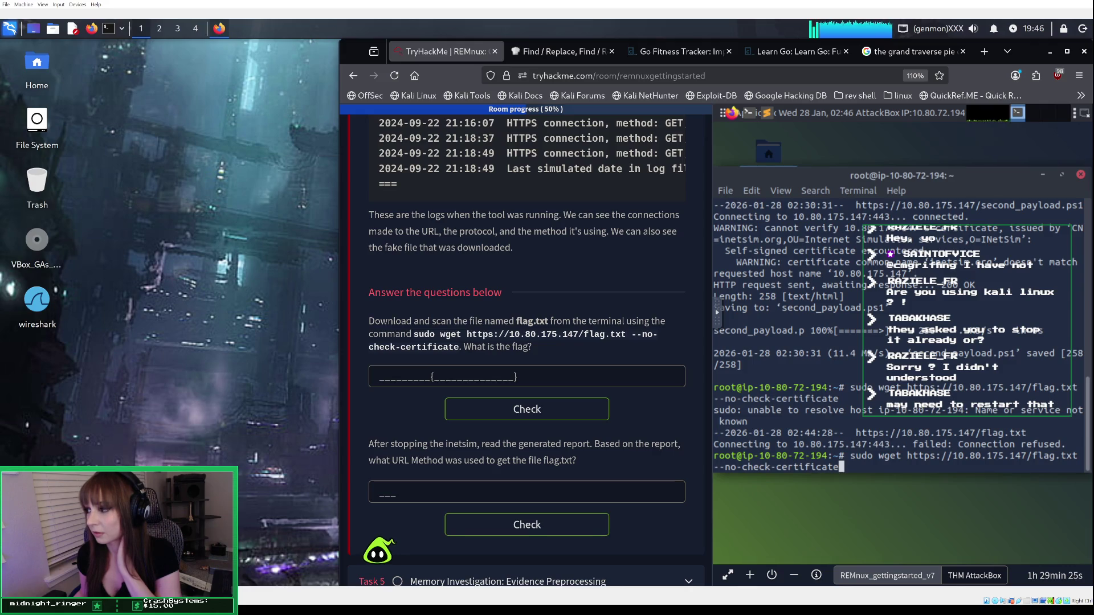
{"action": "left_click", "coordinate": [902, 573]}
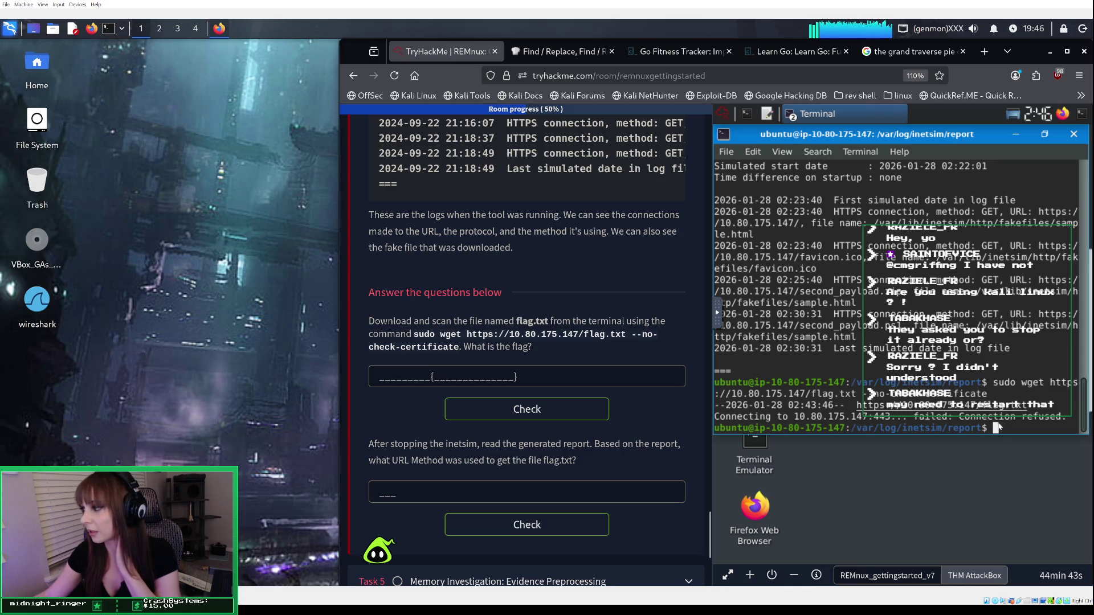
Recall sudo inetsim from the REMnux history and restart the INetSim simulation.
{"action": "key", "text": "Up"}
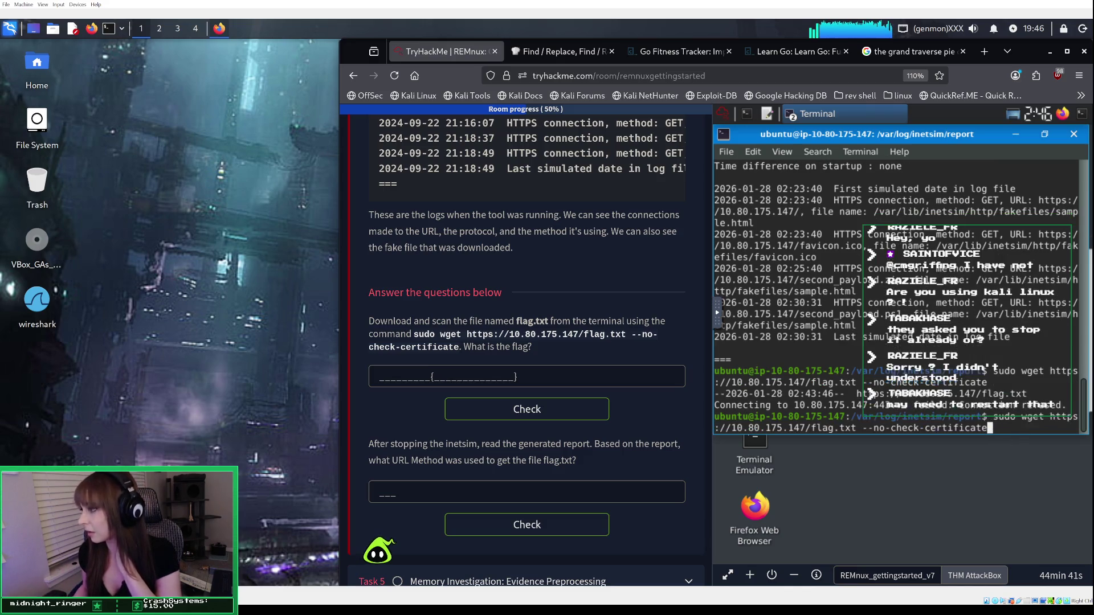
{"action": "key", "text": "Up"}
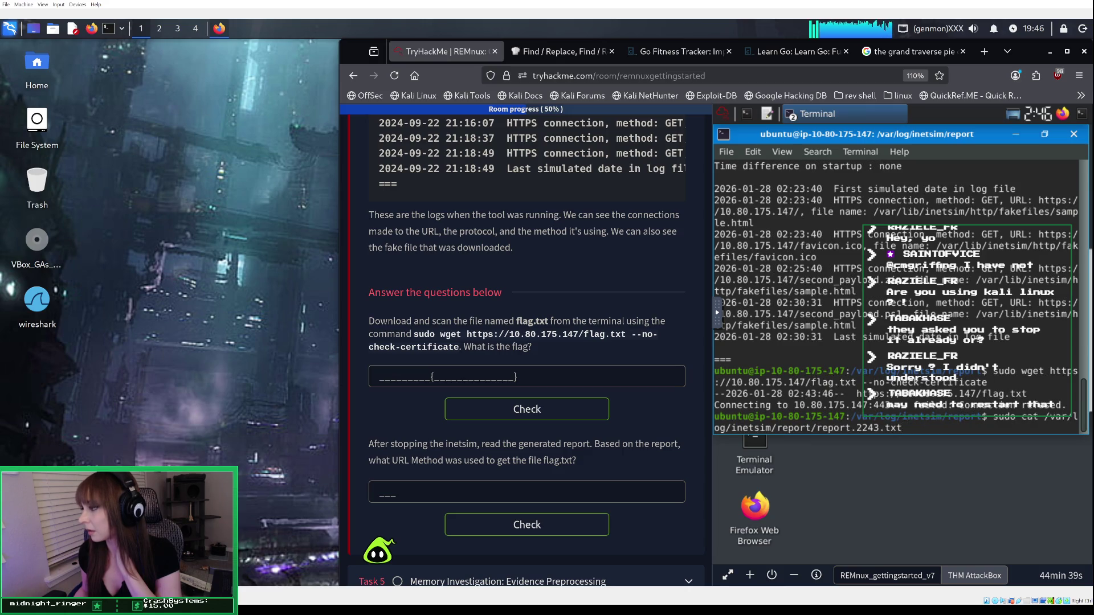
{"action": "key", "text": "Up"}
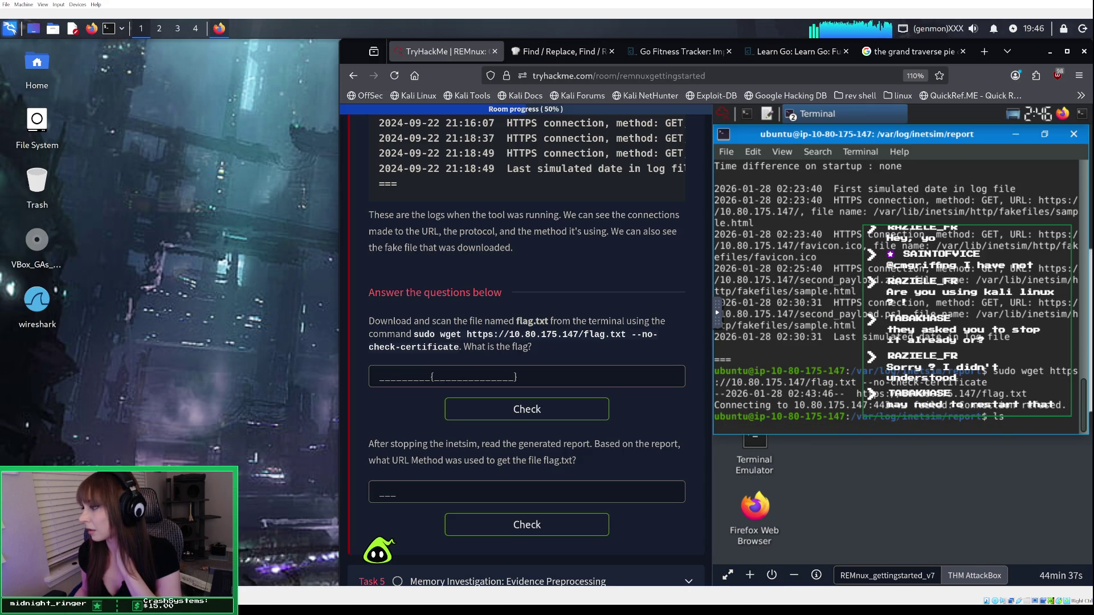
{"action": "key", "text": "Up"}
{"action": "key", "text": "Up"}
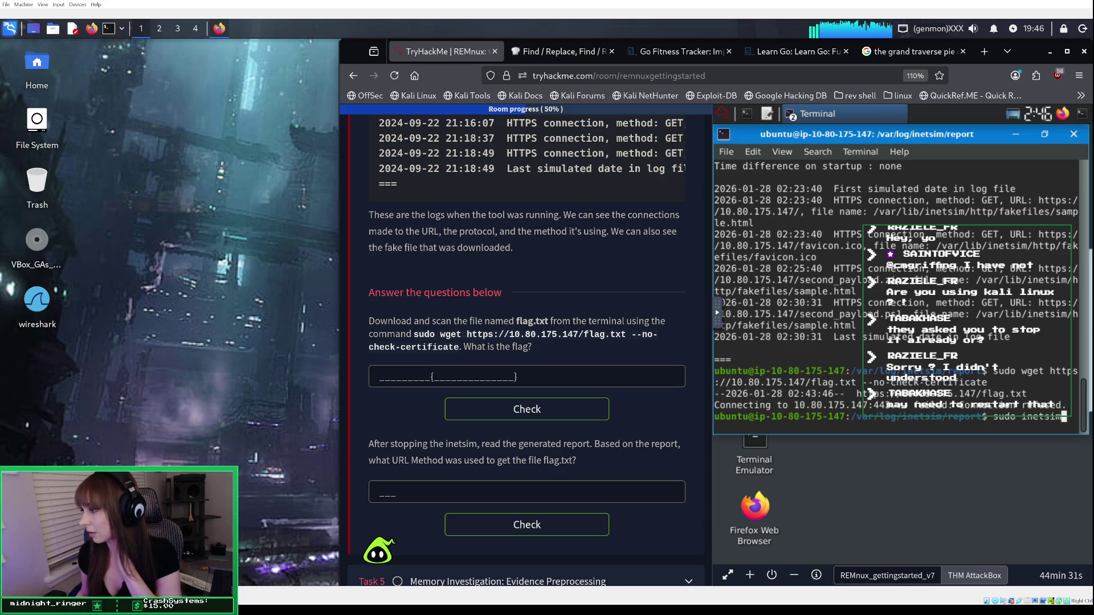
{"action": "key", "text": "Return"}
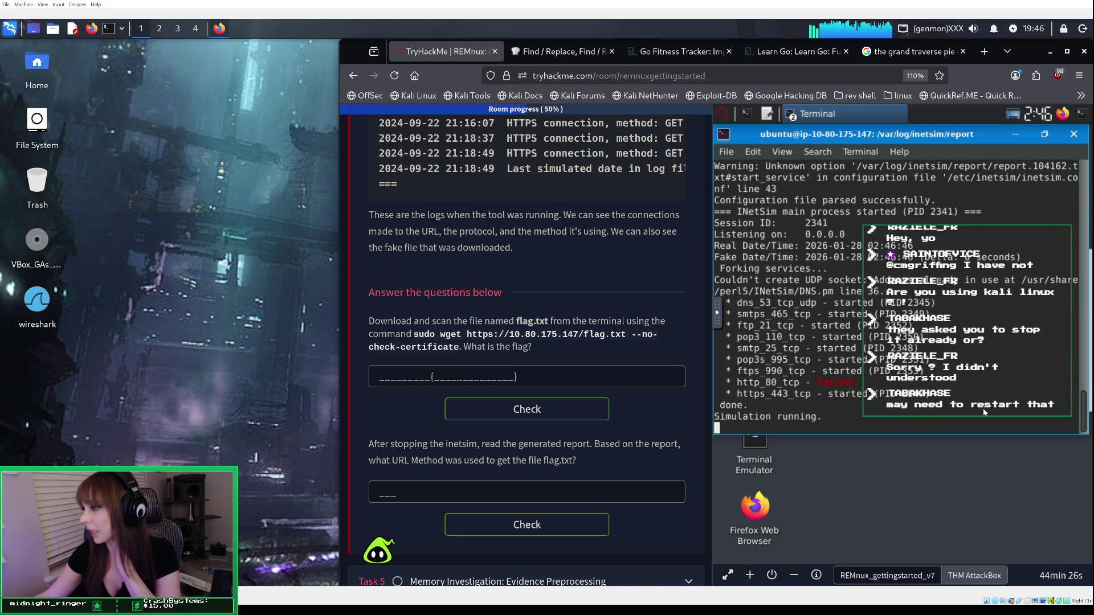
{"action": "left_click", "coordinate": [978, 580]}
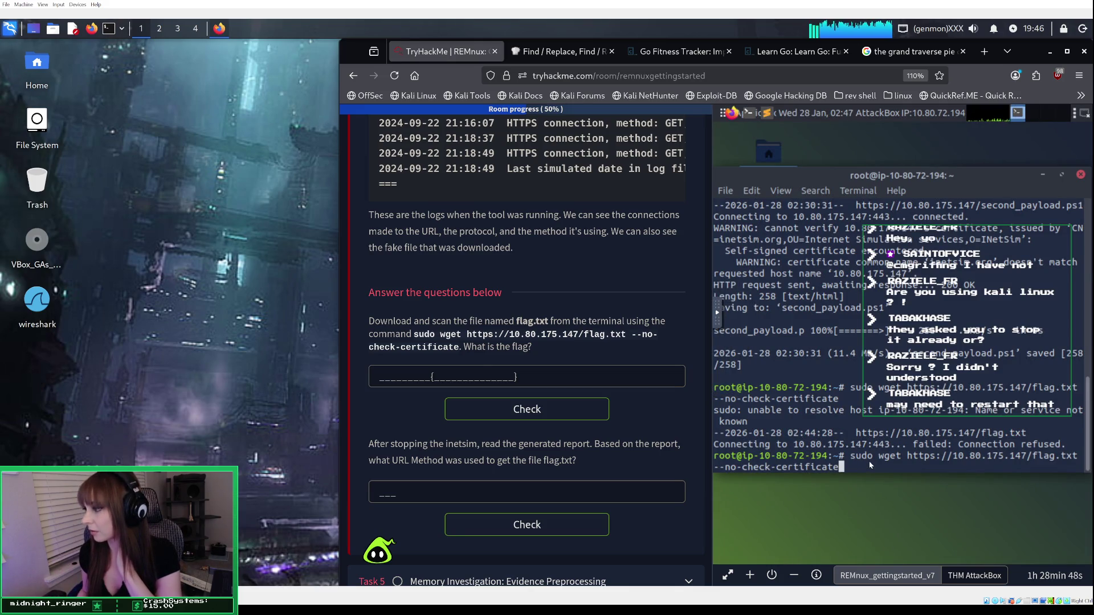
Rerun the flag.txt download successfully and print the file with cat flag.txt.
{"action": "key", "text": "Return"}
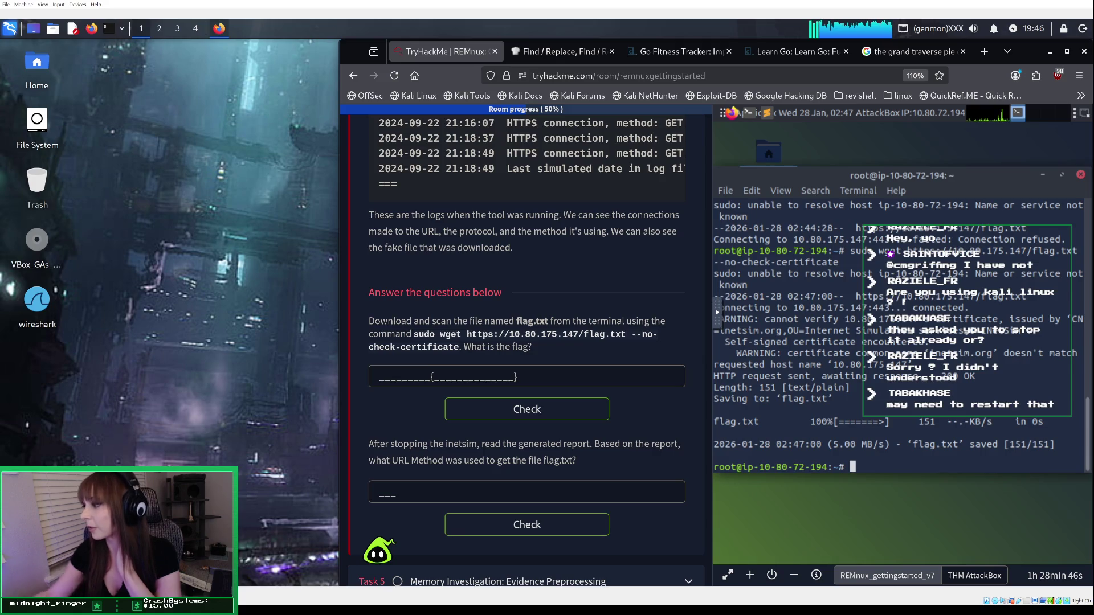
{"action": "type", "text": "cat "}
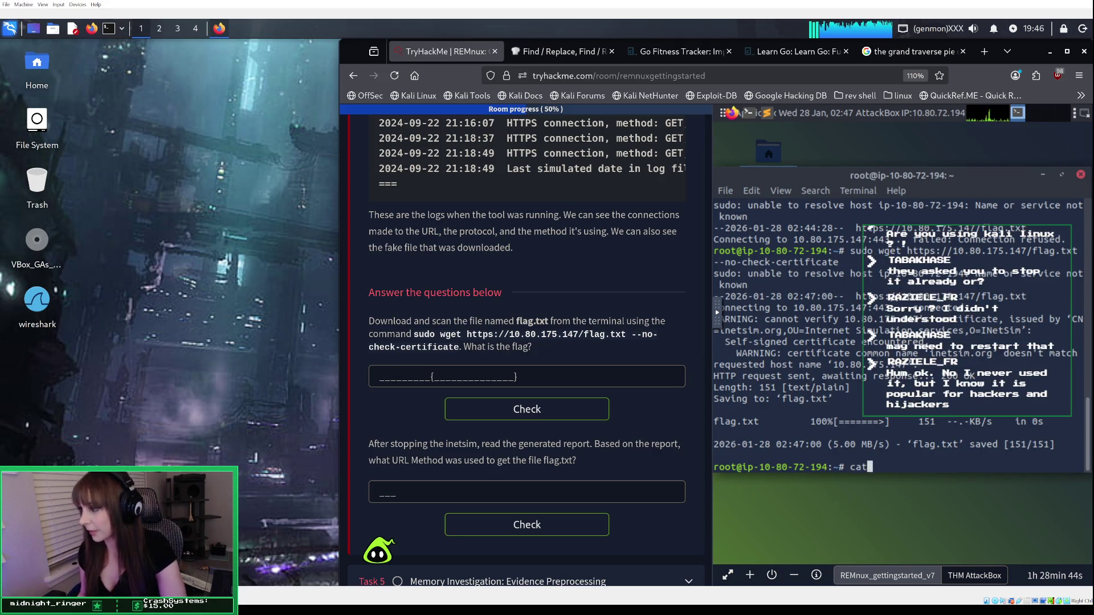
{"action": "type", "text": "flag.txt"}
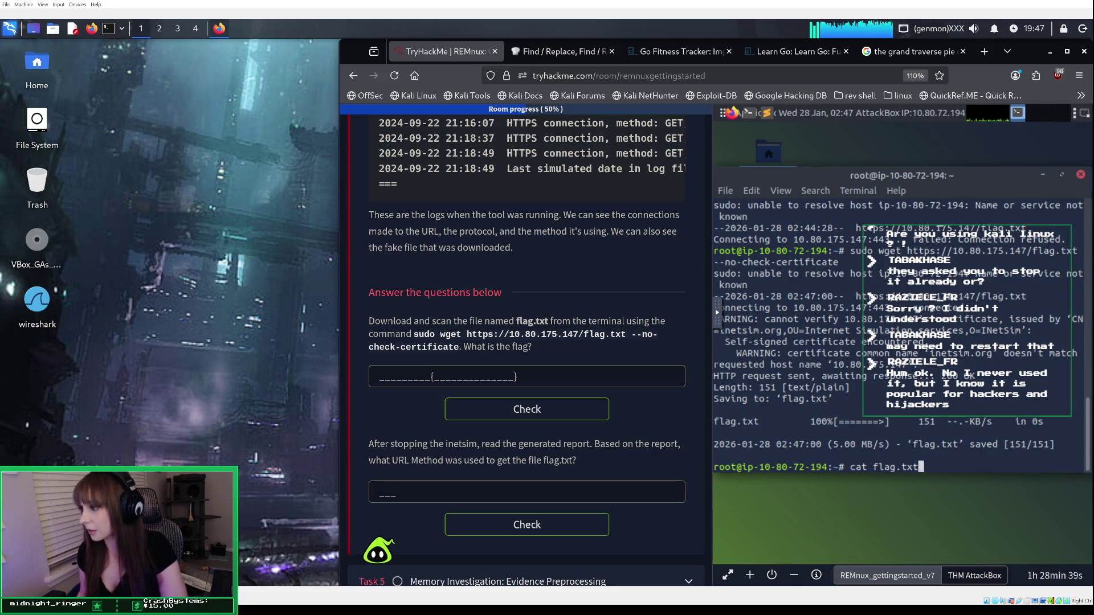
{"action": "key", "text": "Return"}
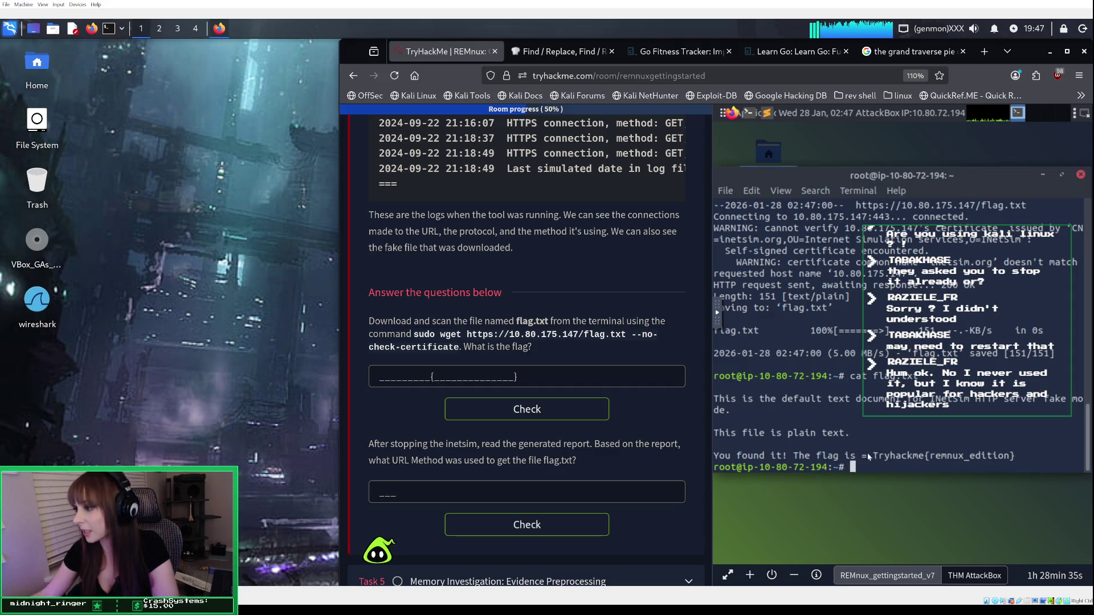
Copy the flag Tryhackme{remnux_edition} from the terminal output.
{"action": "left_click_drag", "start_coordinate": [873, 456], "coordinate": [1015, 460]}
{"action": "right_click", "coordinate": [1014, 459]}
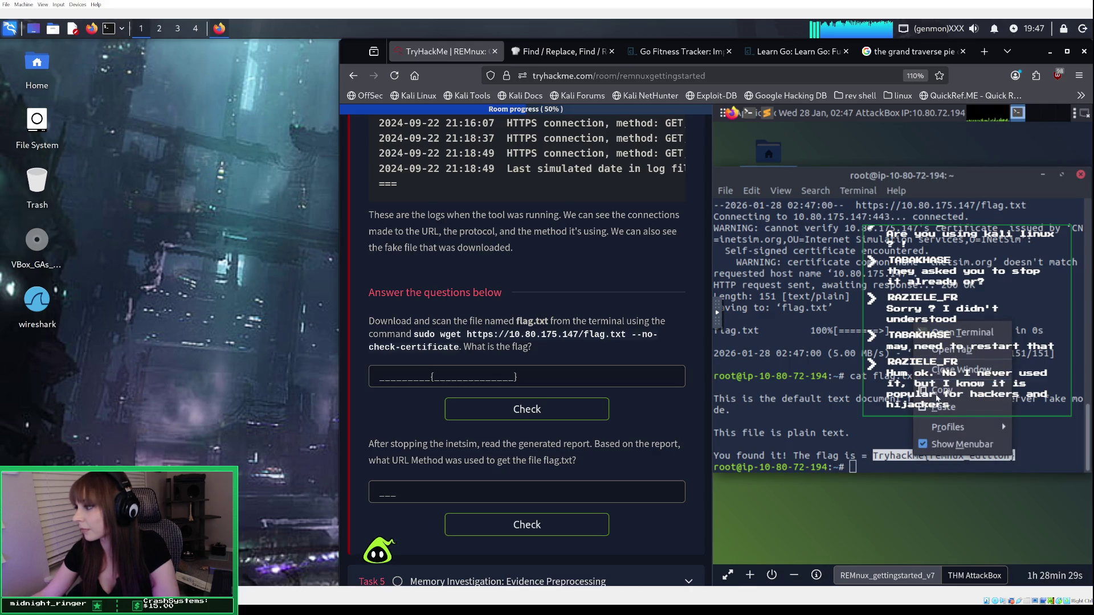
{"action": "left_click", "coordinate": [935, 391]}
Paste Tryhackme{remnux_edition} into the flag answer field and check it.
{"action": "left_click", "coordinate": [481, 381]}
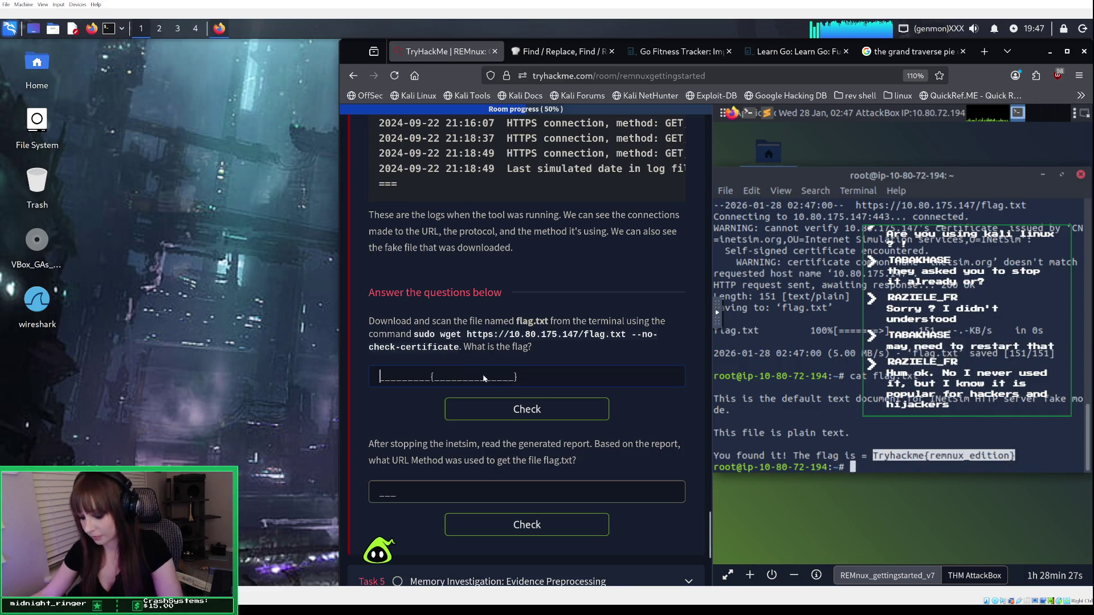
{"action": "key", "text": "ctrl+v"}
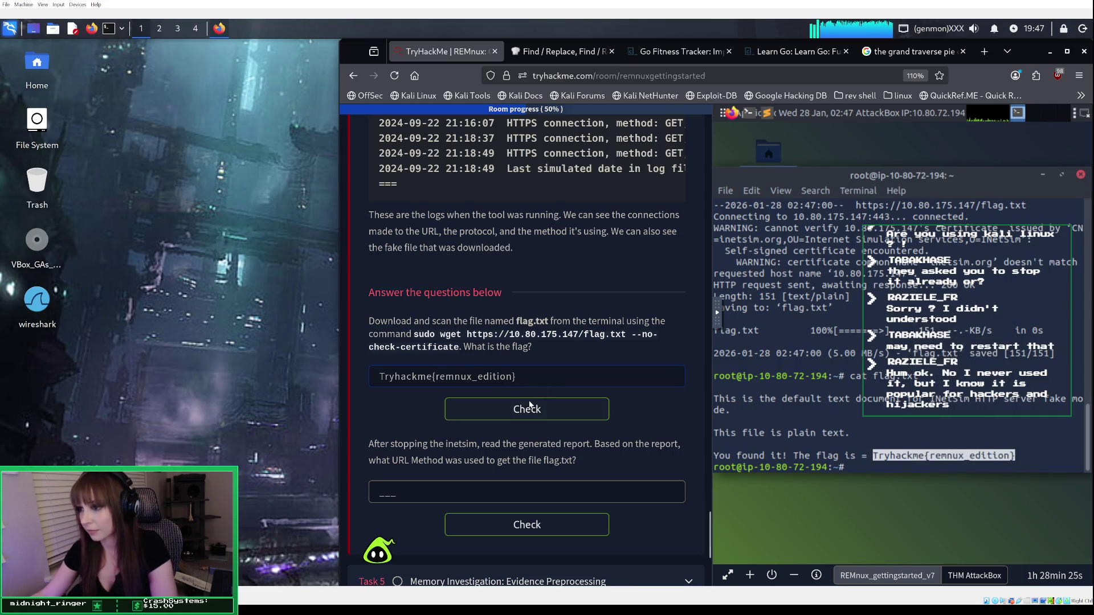
{"action": "left_click", "coordinate": [530, 405]}
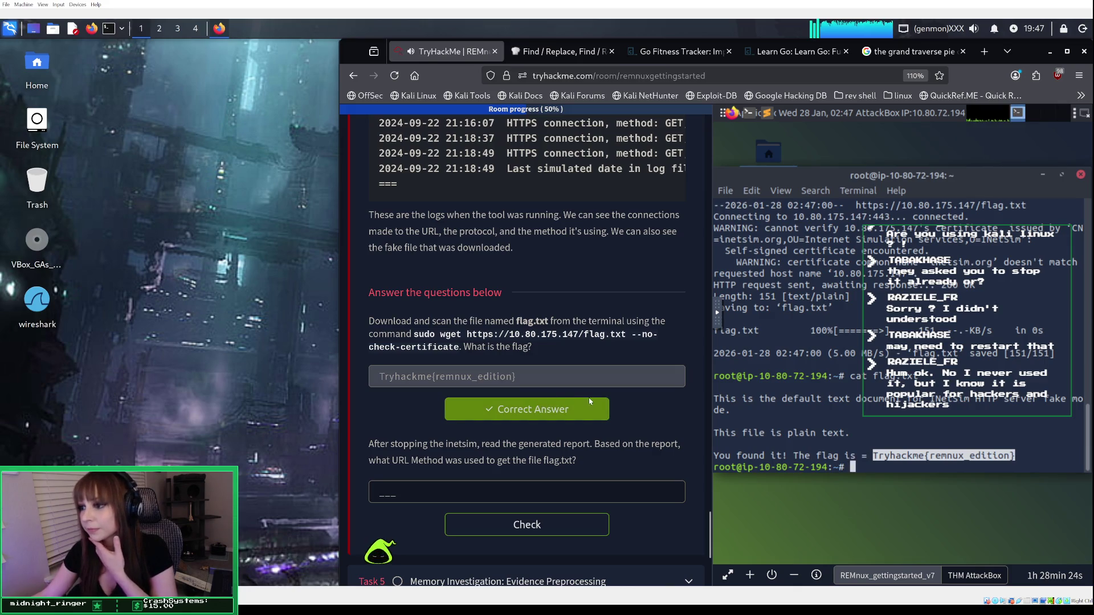
{"action": "scroll", "coordinate": [590, 401], "scroll_direction": "down", "scroll_amount": 1}
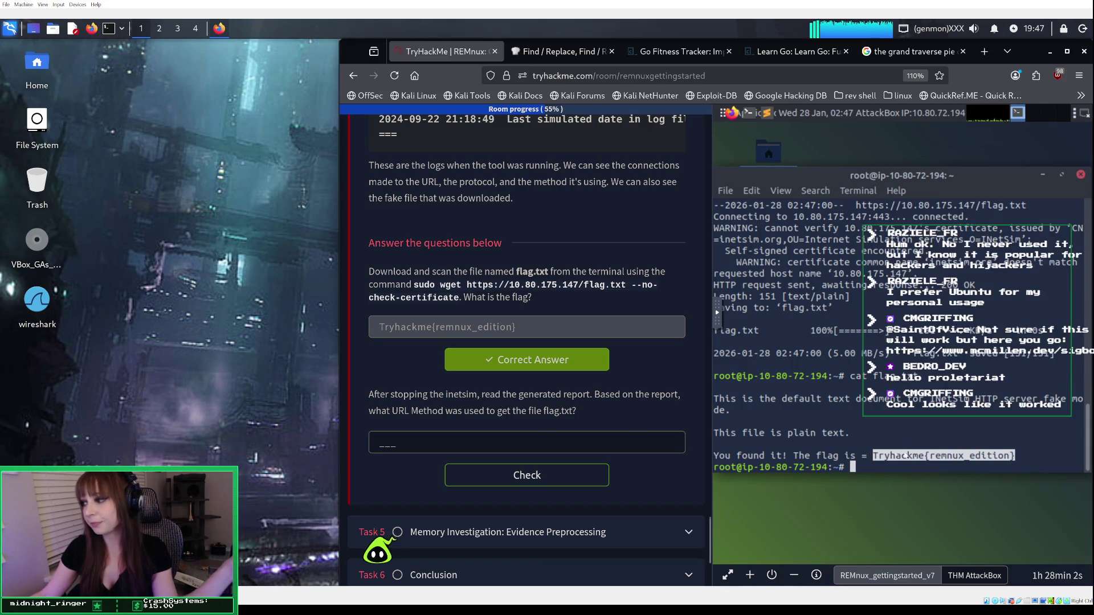
{"action": "left_click", "coordinate": [885, 575]}
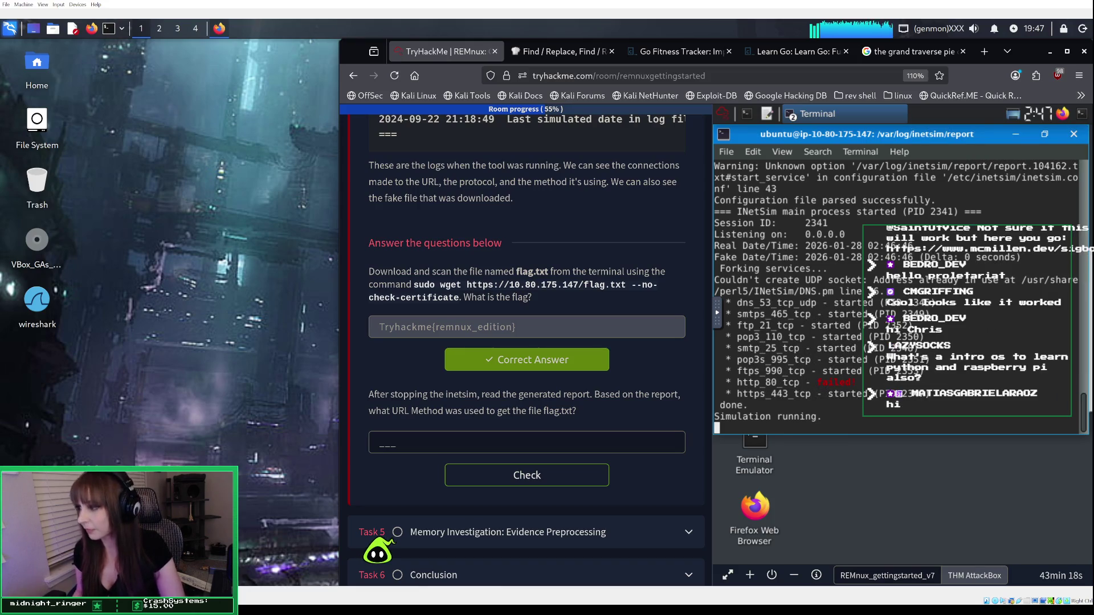
Stop INetSim with Ctrl+C and print report 2341 by editing the recalled cat command.
{"action": "key", "text": "ctrl+c"}
{"action": "type", "text": "sudo inetsim"}
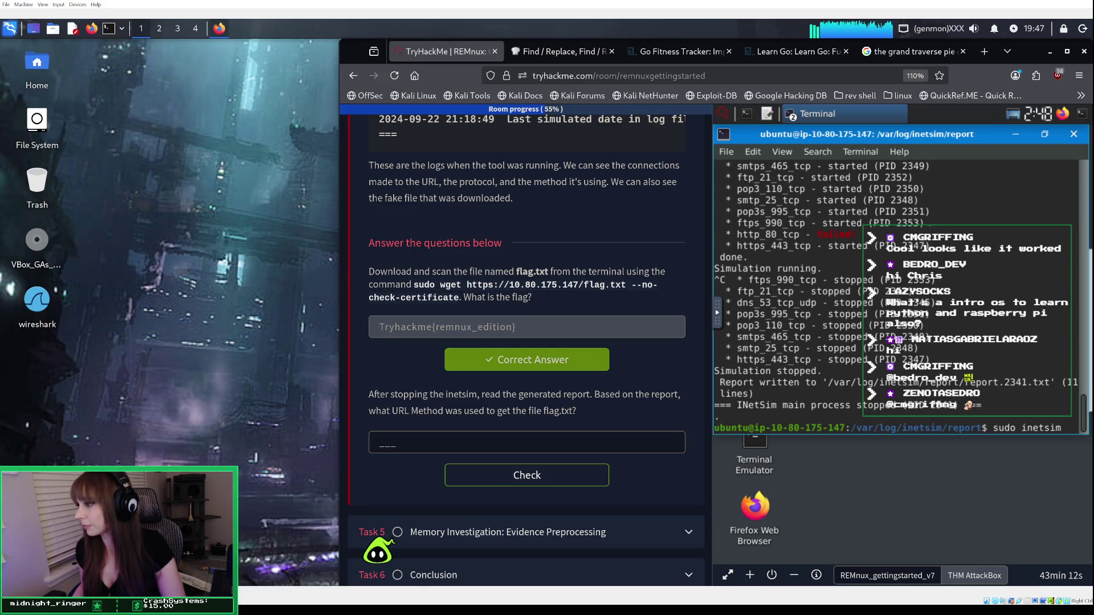
{"action": "key", "text": "Up"}
{"action": "key", "text": "Up"}
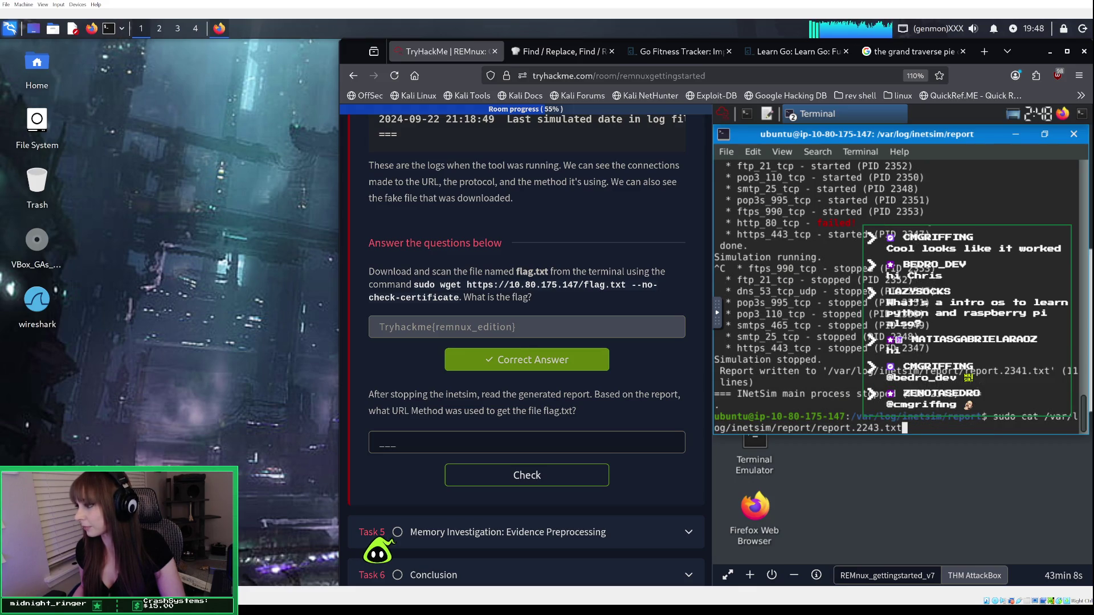
{"action": "key", "text": "Left"}
{"action": "key", "text": "Left"}
{"action": "key", "text": "Left"}
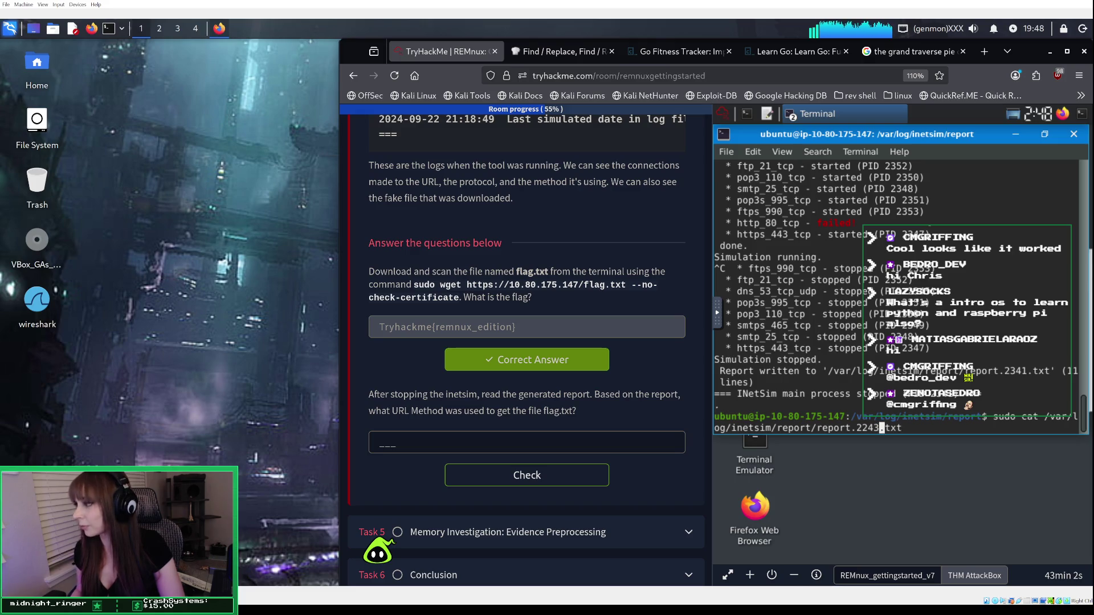
{"action": "key", "text": "BackSpace"}
{"action": "key", "text": "BackSpace"}
{"action": "key", "text": "BackSpace"}
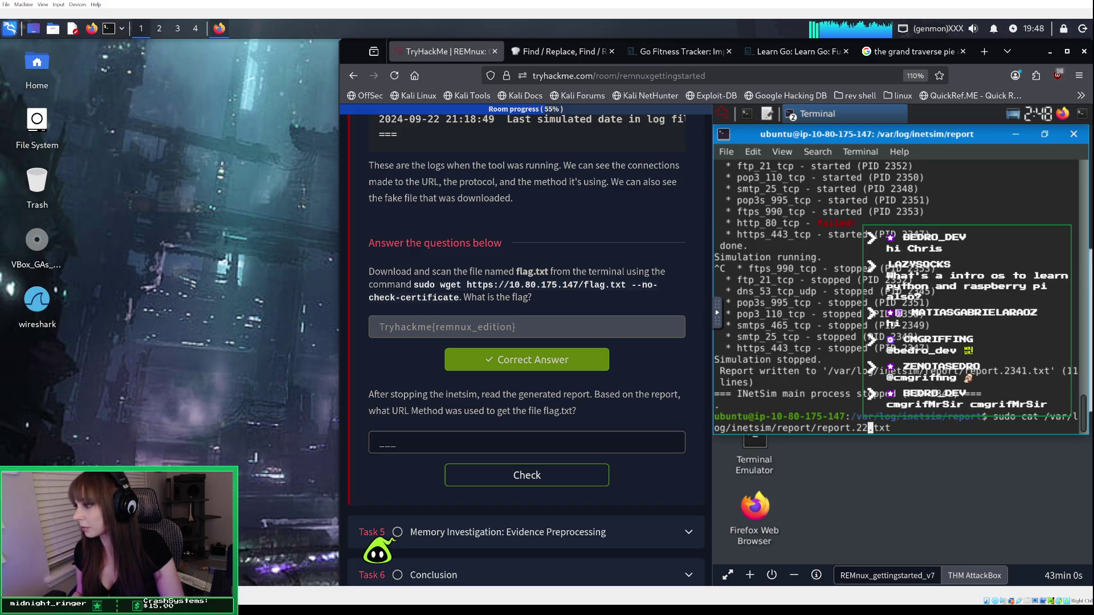
{"action": "type", "text": "2341"}
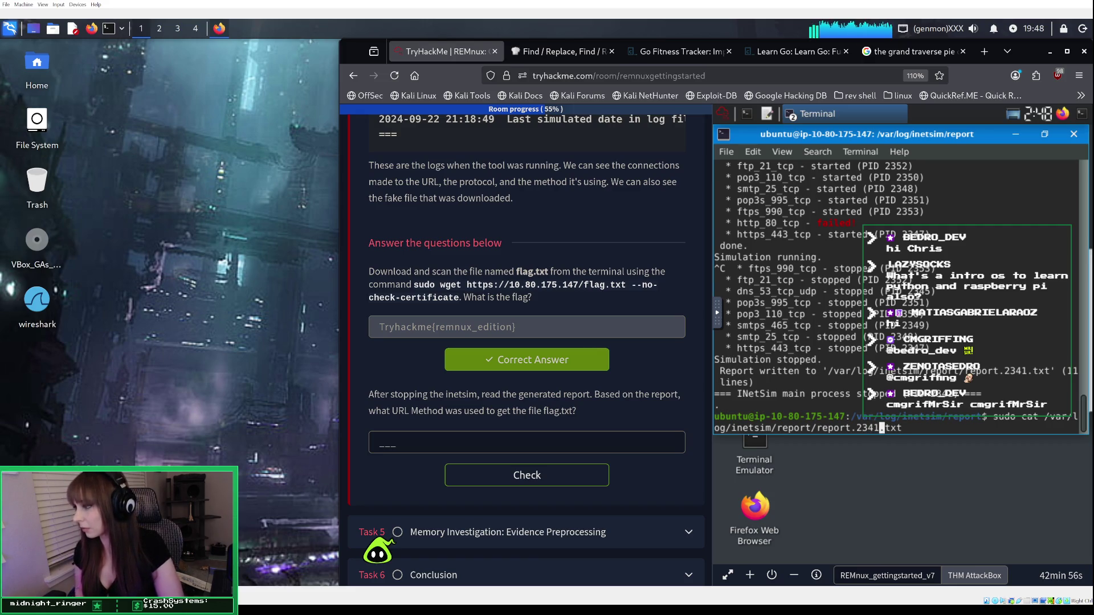
{"action": "key", "text": "Return"}
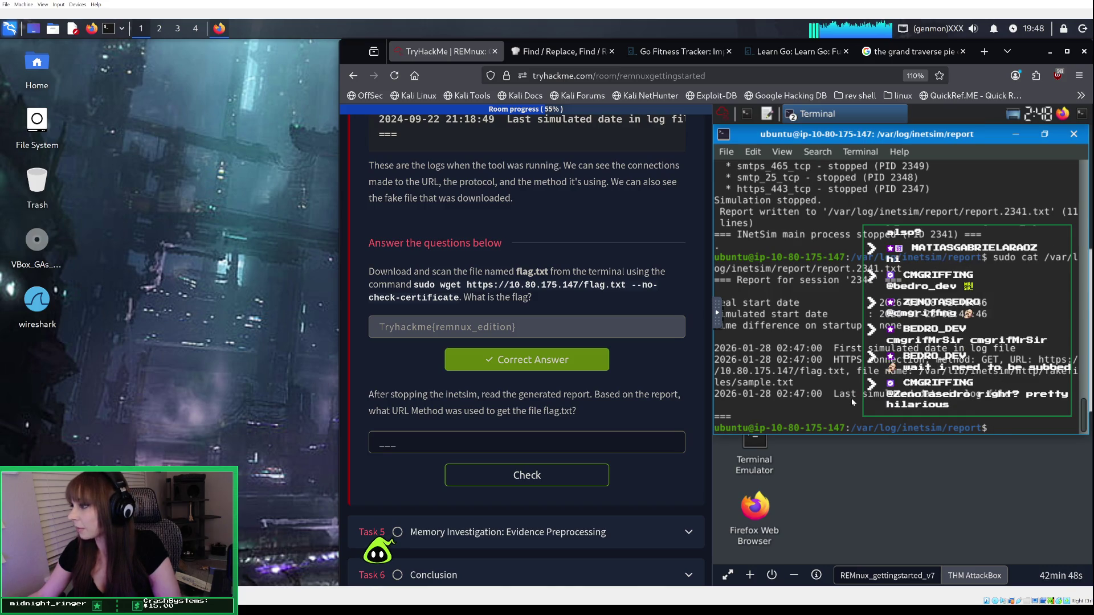
{"action": "left_click", "coordinate": [453, 444]}
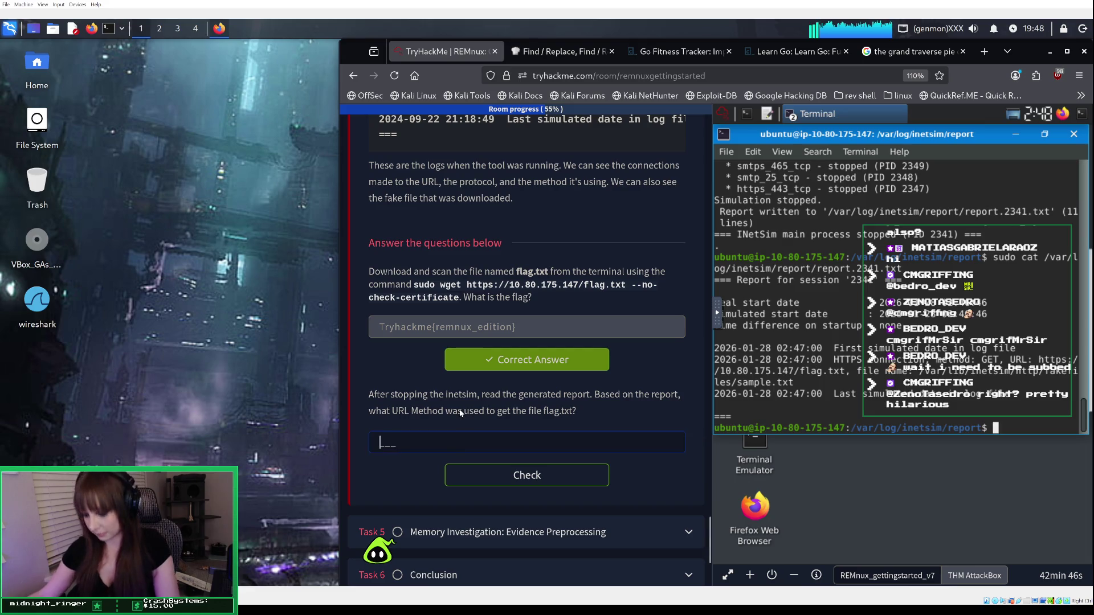
Submit GET as the URL method used for the flag.txt download.
{"action": "type", "text": "get"}
{"action": "key", "text": "Return"}
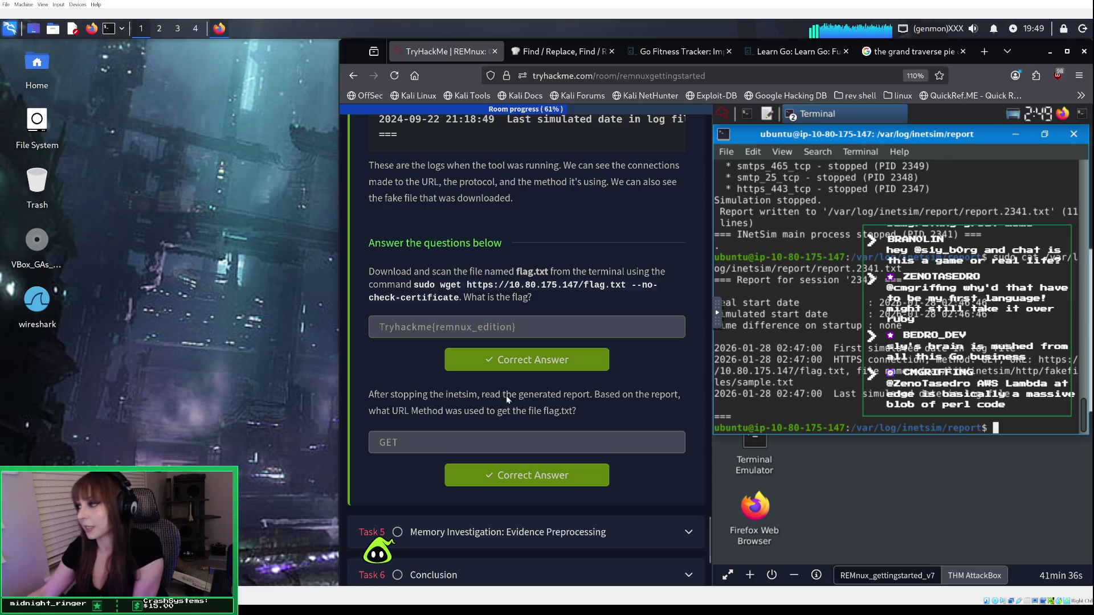
{"action": "scroll", "coordinate": [648, 399], "scroll_direction": "down", "scroll_amount": 4}
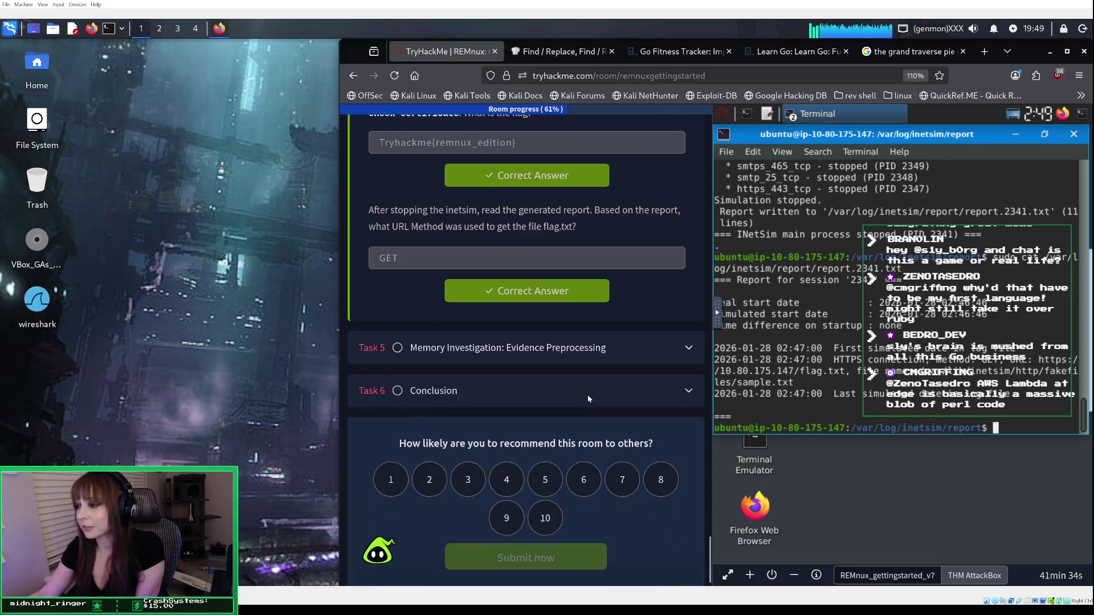
{"action": "left_click", "coordinate": [528, 342]}
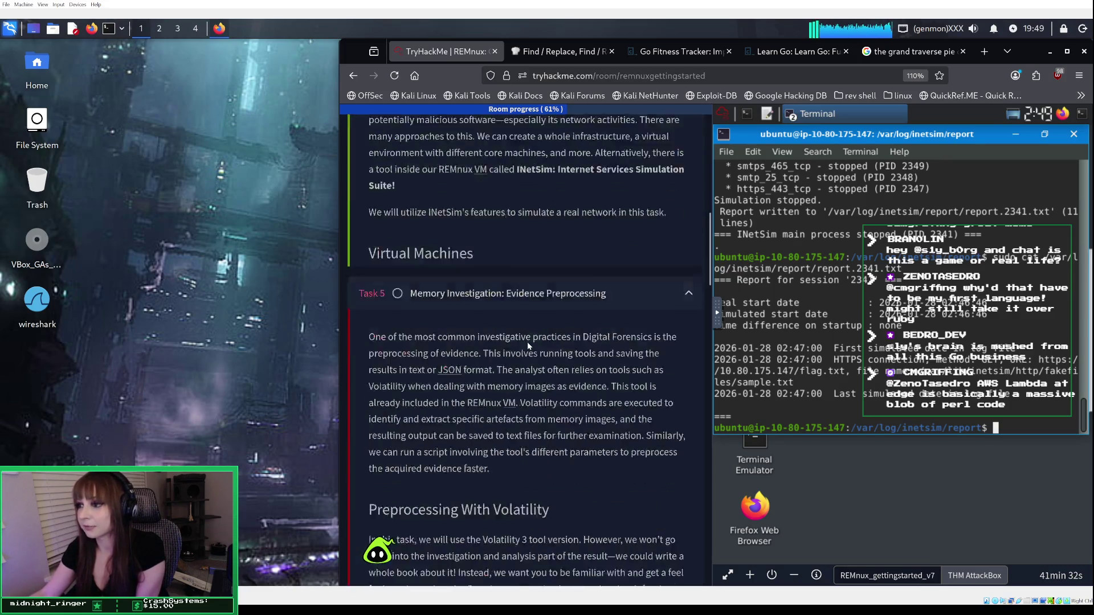
{"action": "scroll", "coordinate": [528, 344], "scroll_direction": "down", "scroll_amount": 10}
{"action": "scroll", "coordinate": [527, 345], "scroll_direction": "up", "scroll_amount": 6}
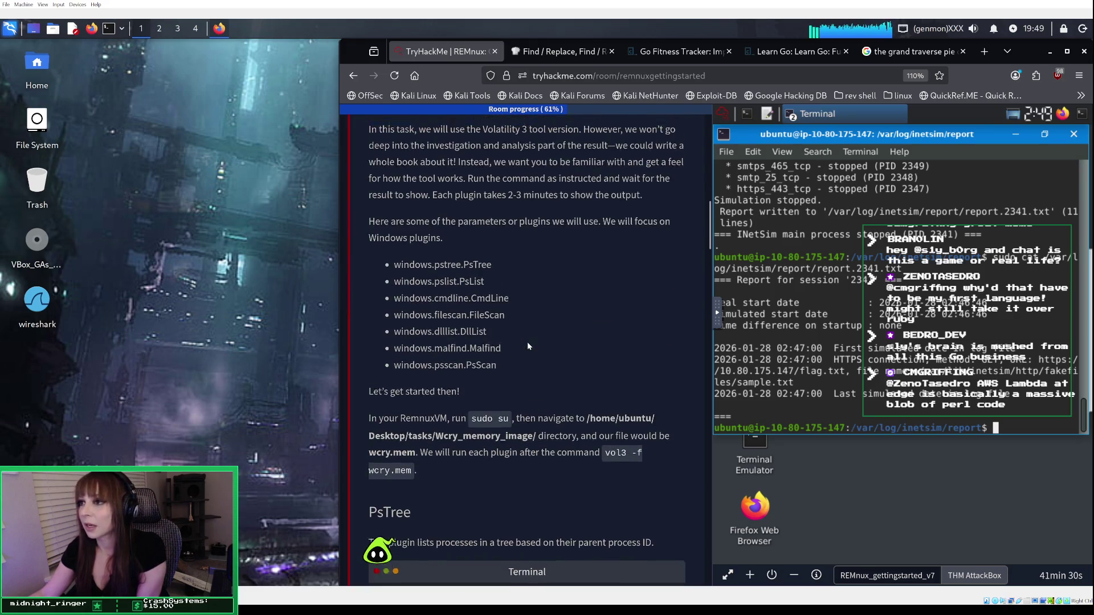
{"action": "scroll", "coordinate": [528, 342], "scroll_direction": "up", "scroll_amount": 2}
{"action": "scroll", "coordinate": [528, 342], "scroll_direction": "down", "scroll_amount": 10}
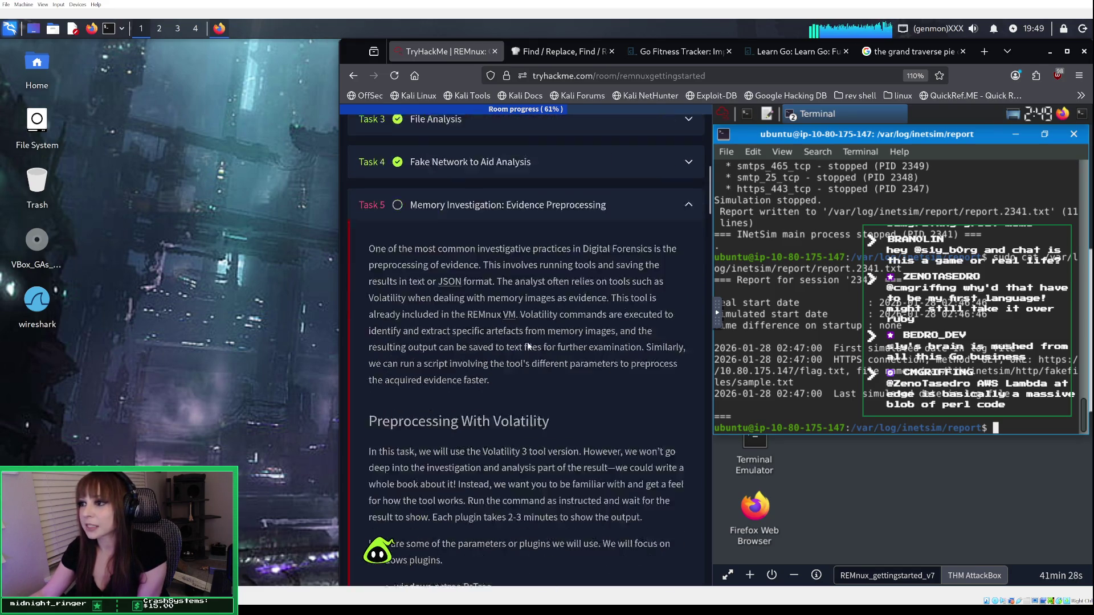
{"action": "scroll", "coordinate": [528, 344], "scroll_direction": "down", "scroll_amount": 13}
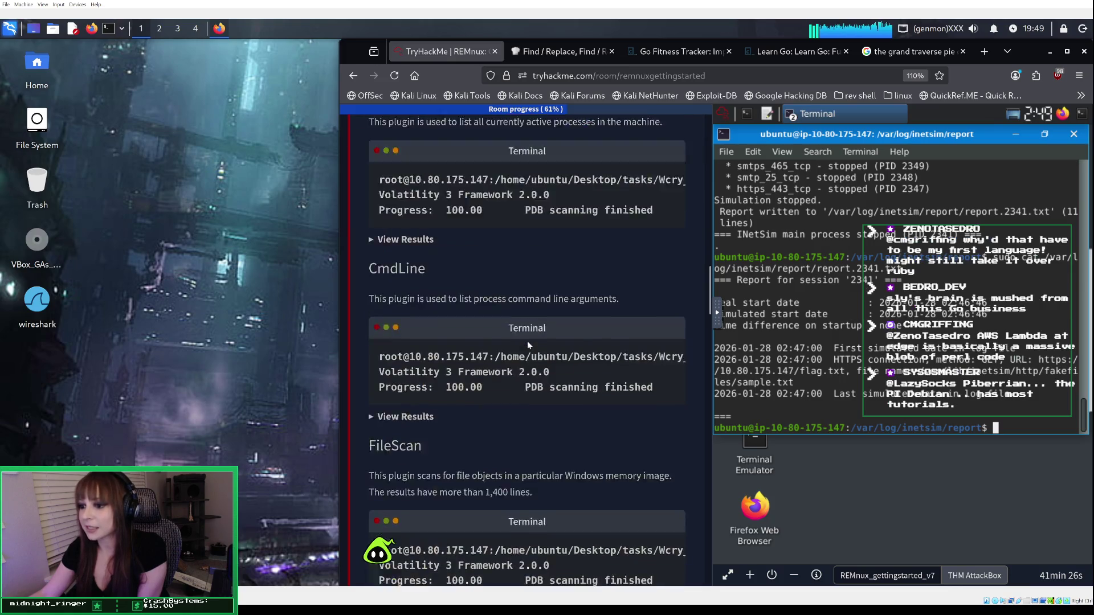
{"action": "scroll", "coordinate": [528, 344], "scroll_direction": "down", "scroll_amount": 18}
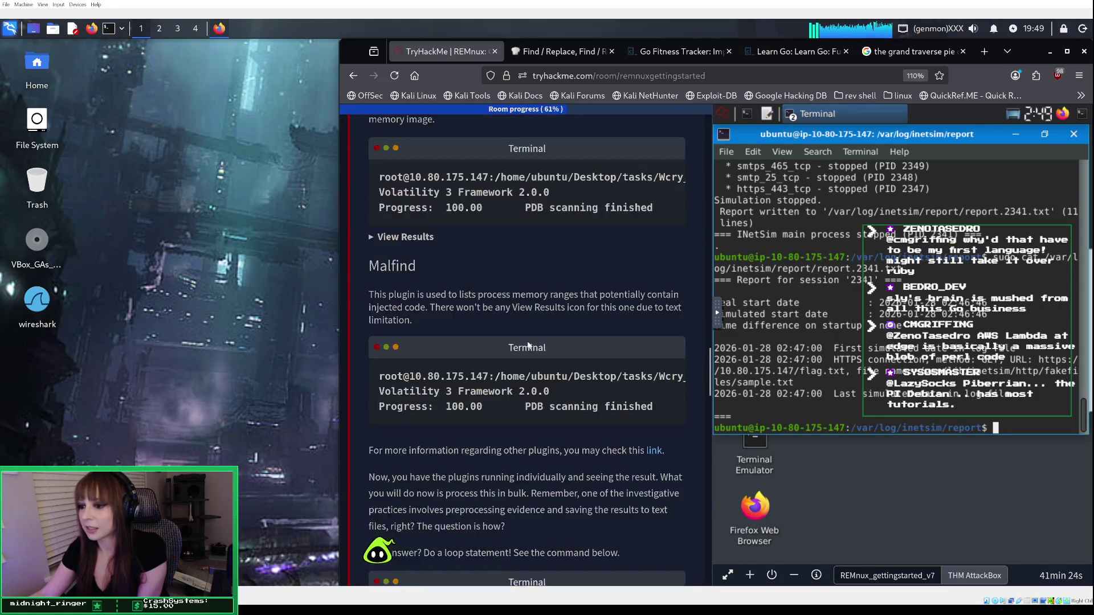
{"action": "scroll", "coordinate": [529, 346], "scroll_direction": "down", "scroll_amount": 11}
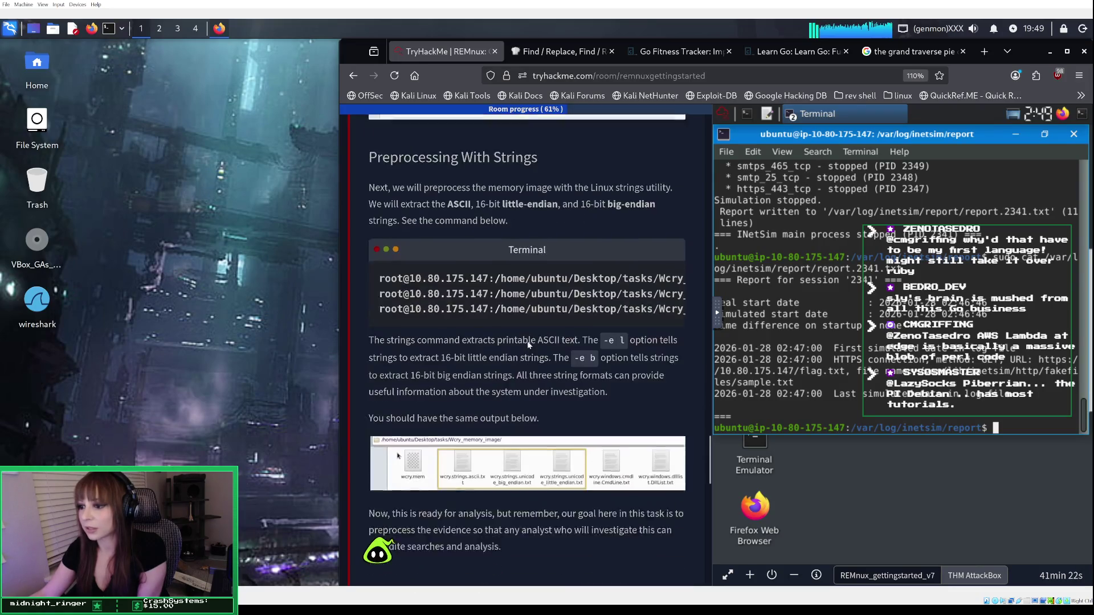
{"action": "scroll", "coordinate": [527, 344], "scroll_direction": "down", "scroll_amount": 10}
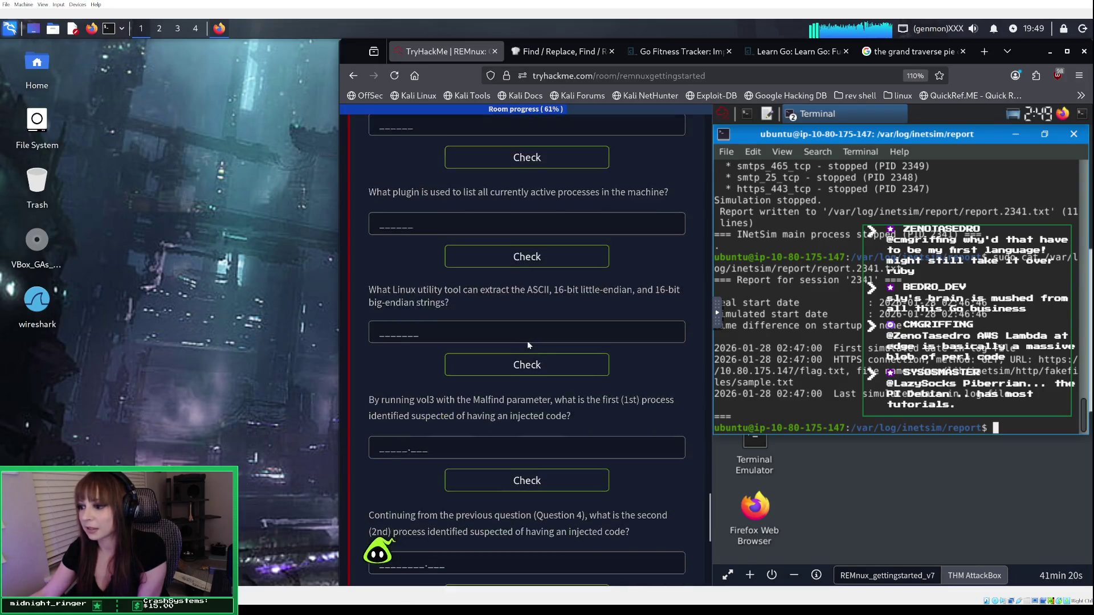
{"action": "scroll", "coordinate": [528, 342], "scroll_direction": "up", "scroll_amount": 12}
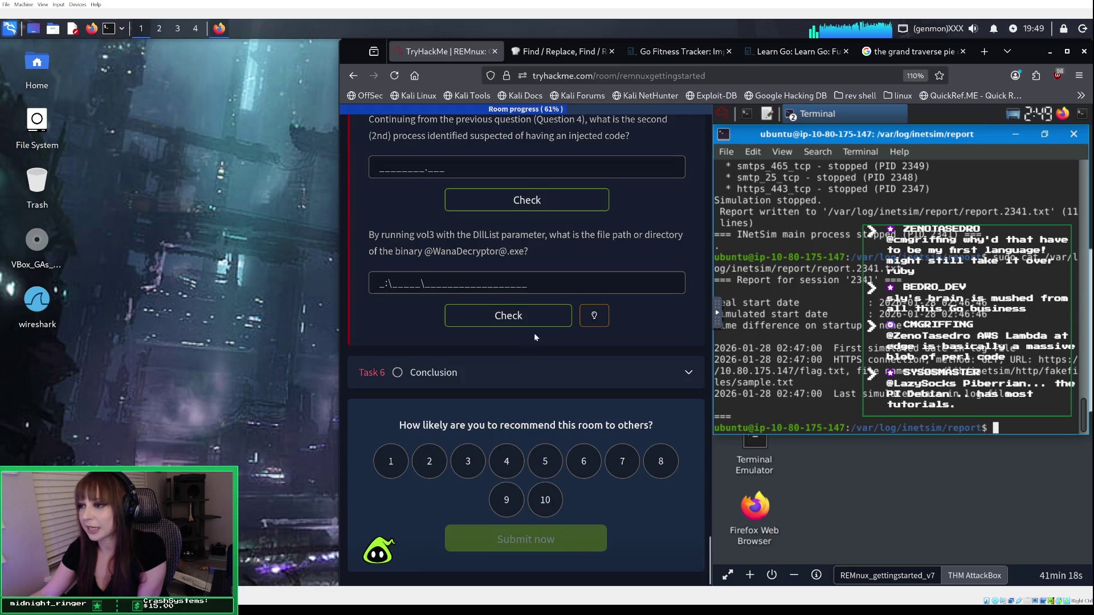
{"action": "scroll", "coordinate": [476, 339], "scroll_direction": "up", "scroll_amount": 15}
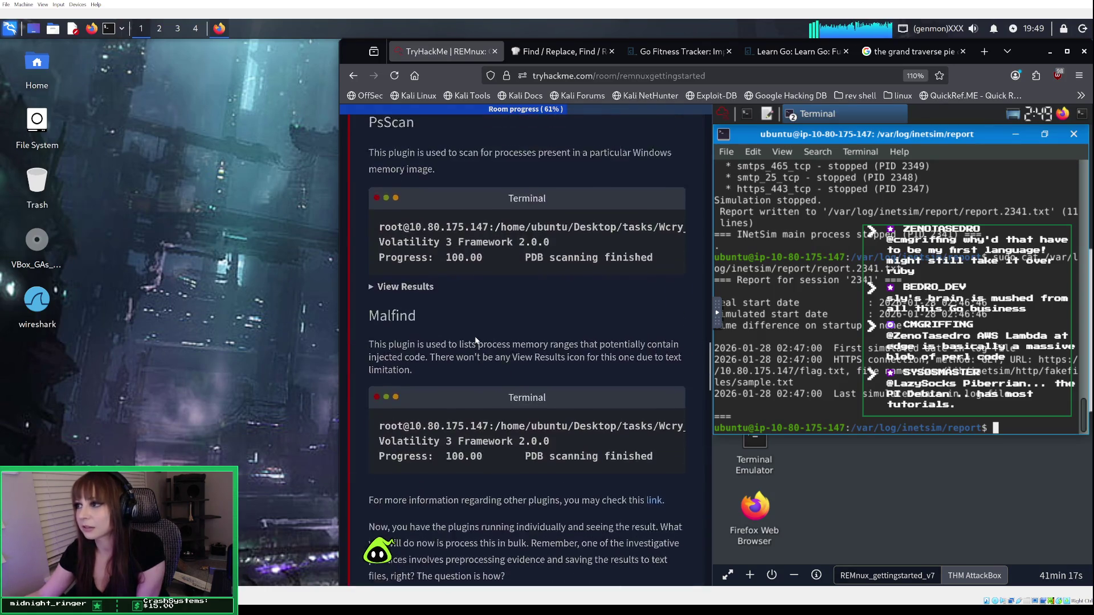
{"action": "scroll", "coordinate": [477, 339], "scroll_direction": "up", "scroll_amount": 15}
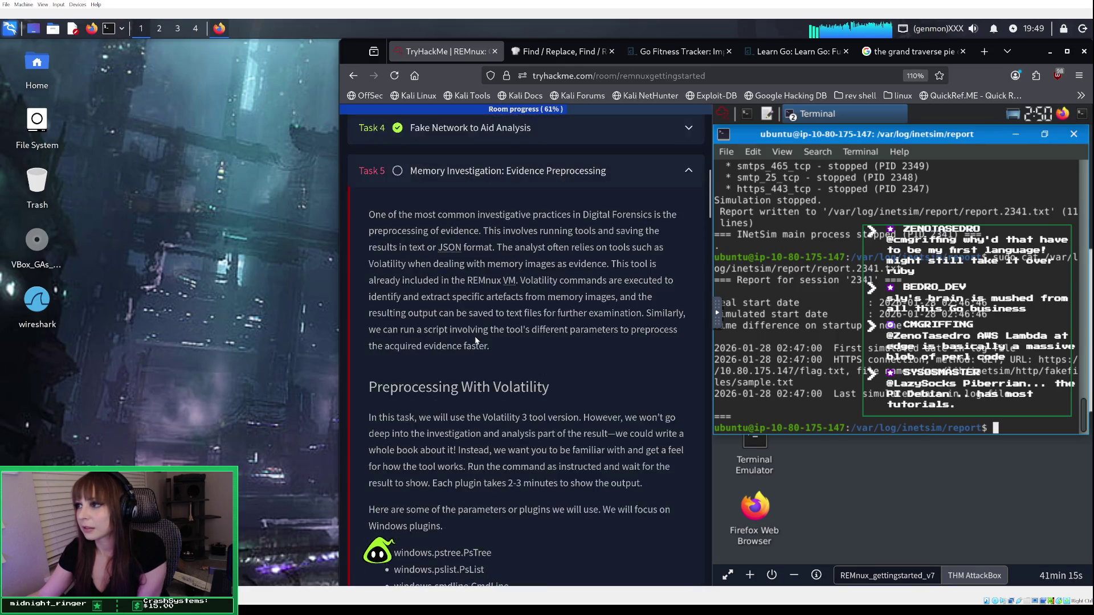
{"action": "scroll", "coordinate": [476, 341], "scroll_direction": "down", "scroll_amount": 1}
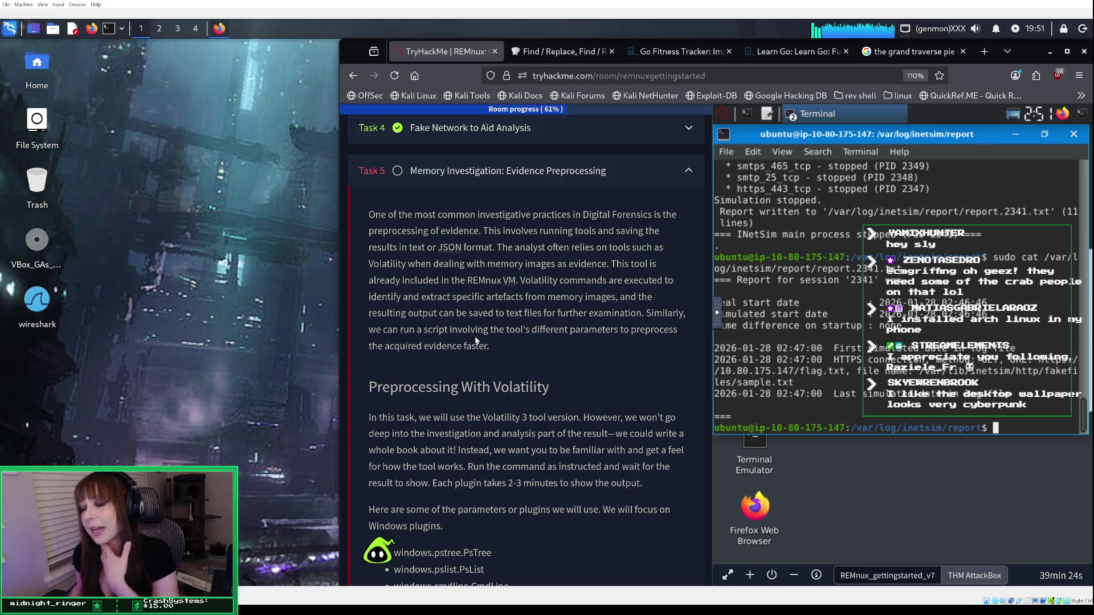
{"action": "left_click", "coordinate": [1054, 57]}
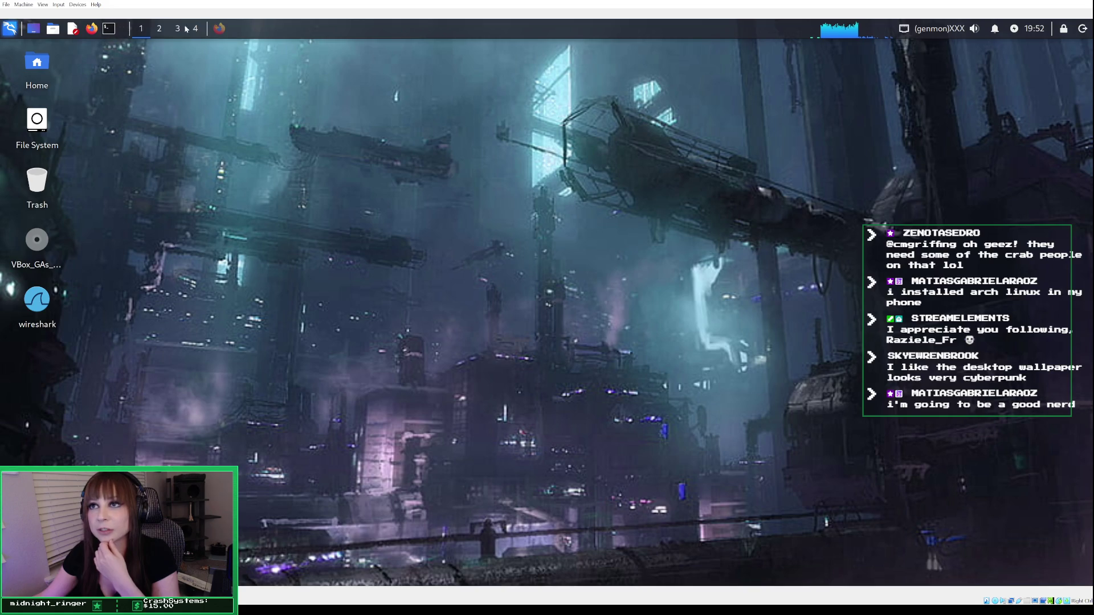
{"action": "left_click", "coordinate": [219, 28]}
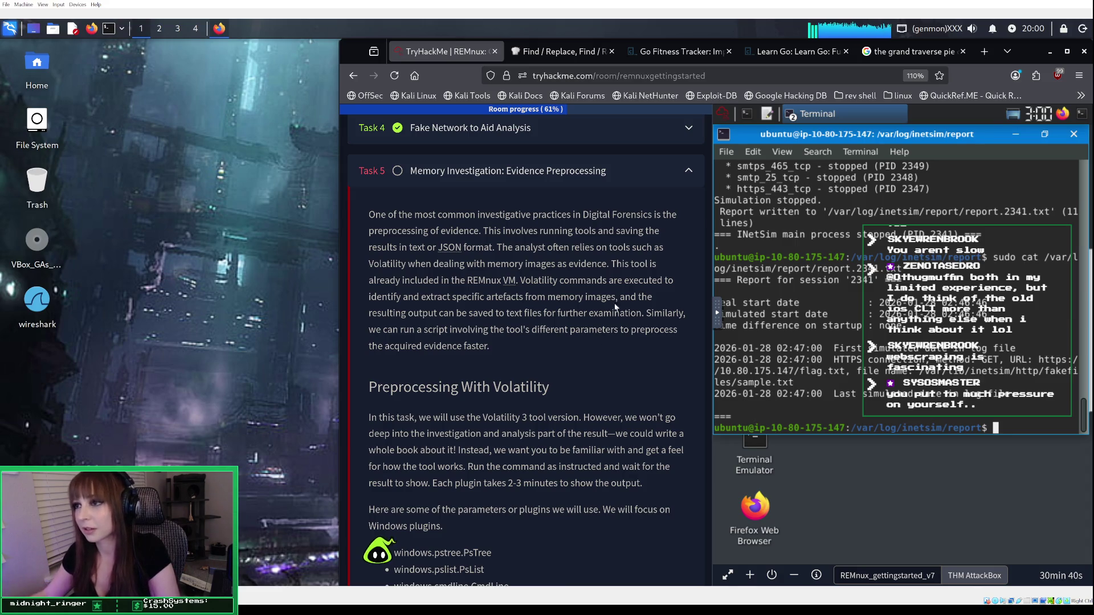
Scroll down past the plugin list to the PsTree heading, then enter sudo su in the terminal.
{"action": "scroll", "coordinate": [606, 301], "scroll_direction": "down", "scroll_amount": 3}
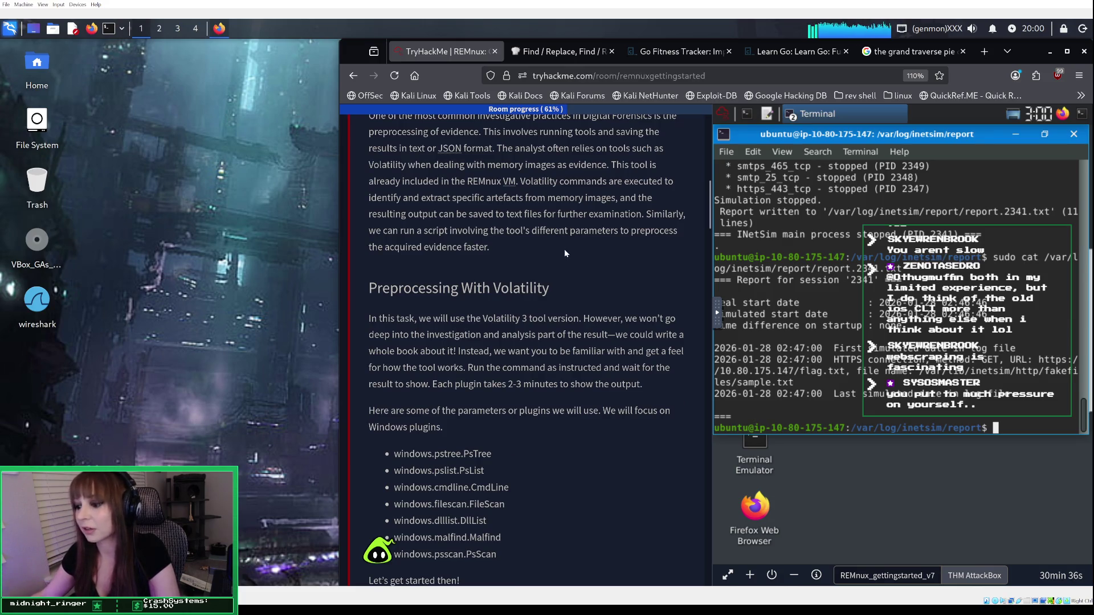
{"action": "scroll", "coordinate": [588, 278], "scroll_direction": "up", "scroll_amount": 5}
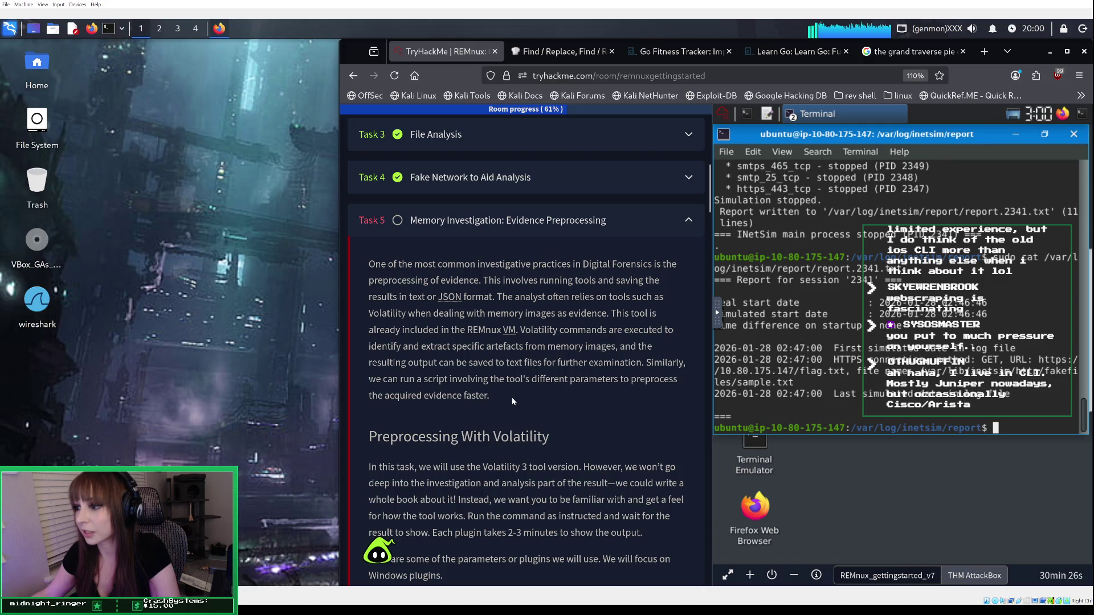
{"action": "scroll", "coordinate": [511, 400], "scroll_direction": "down", "scroll_amount": 3}
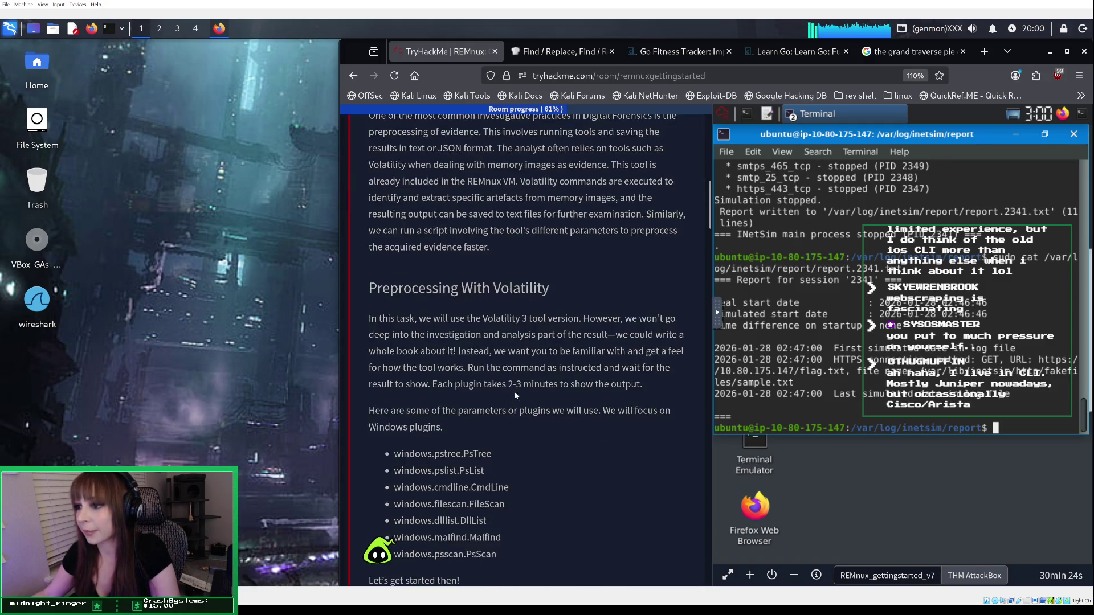
{"action": "scroll", "coordinate": [515, 396], "scroll_direction": "down", "scroll_amount": 1}
{"action": "scroll", "coordinate": [514, 395], "scroll_direction": "down", "scroll_amount": 1}
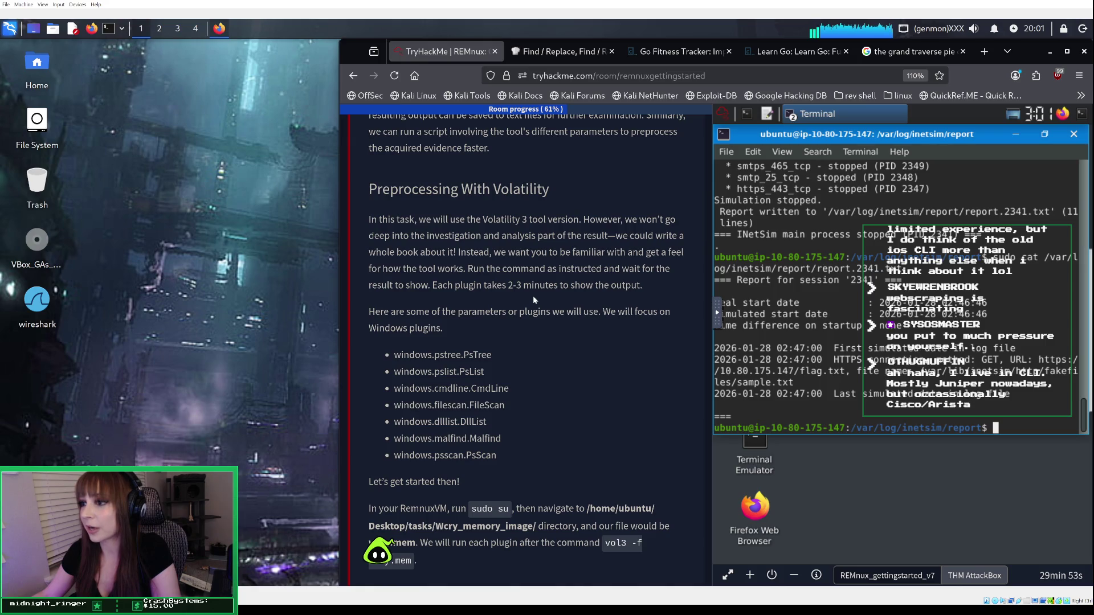
{"action": "scroll", "coordinate": [533, 300], "scroll_direction": "down", "scroll_amount": 1}
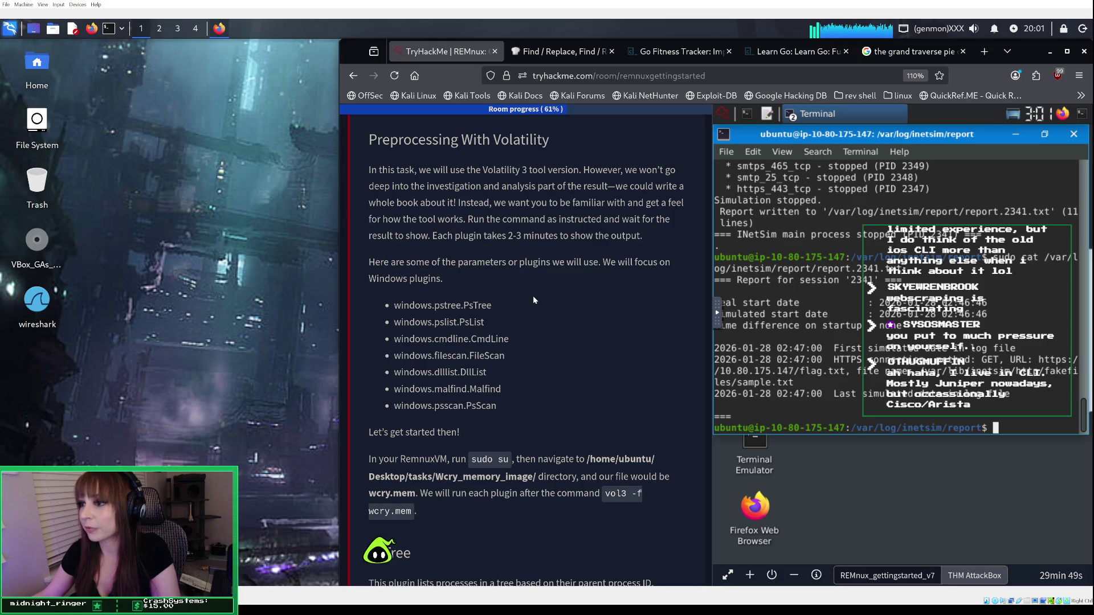
{"action": "scroll", "coordinate": [534, 300], "scroll_direction": "down", "scroll_amount": 1}
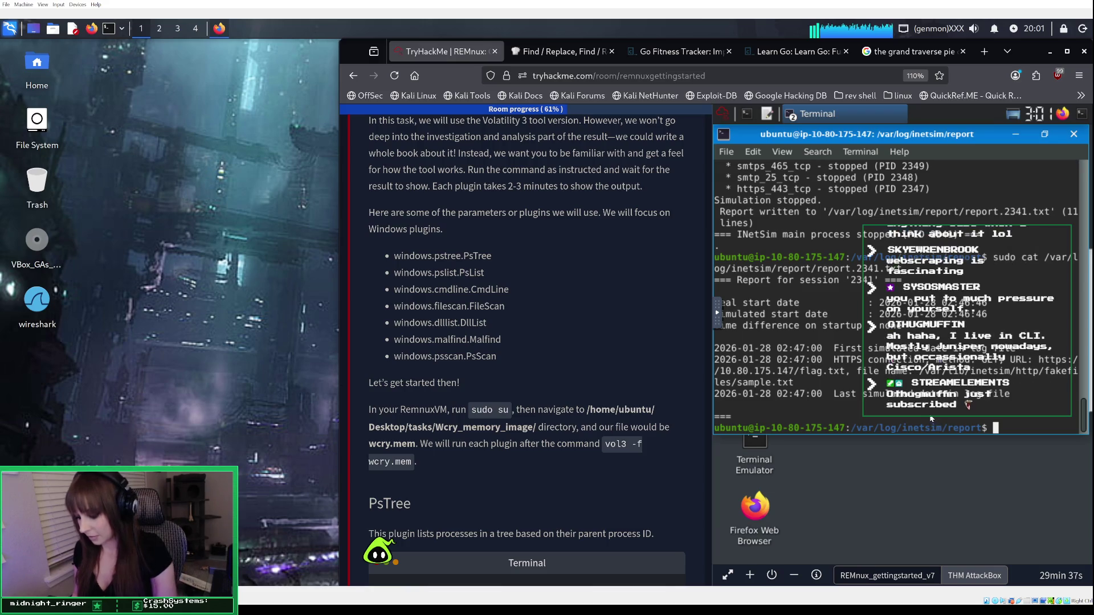
{"action": "type", "text": "sudo su"}
Become root and copy the task directory path from the instructions.
{"action": "key", "text": "Return"}
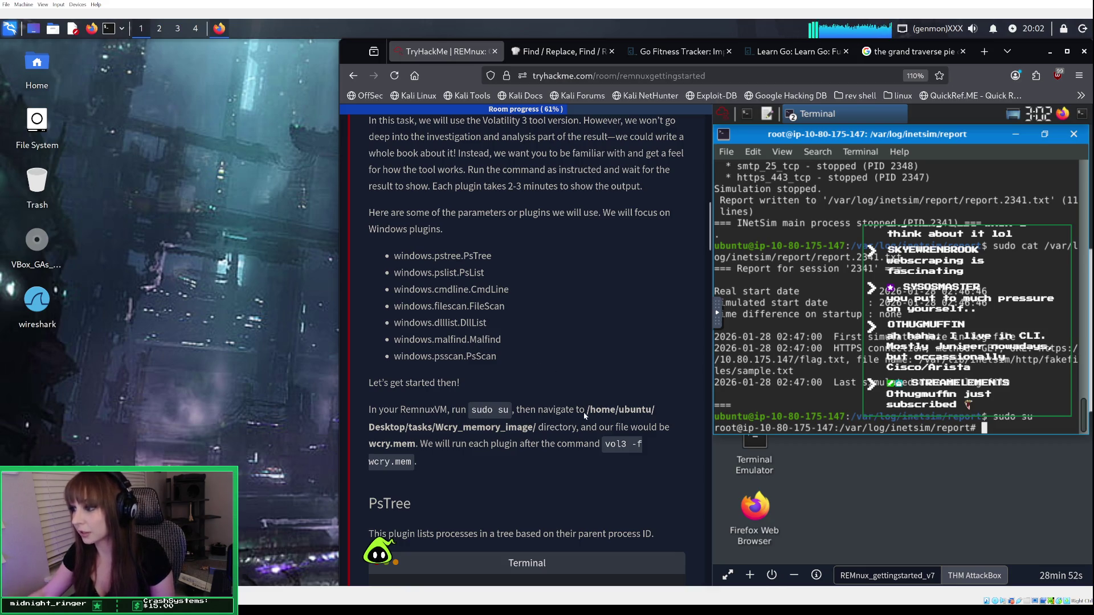
{"action": "mouse_move", "coordinate": [585, 410]}
{"action": "left_mouse_down"}
{"action": "mouse_move", "coordinate": [655, 414]}
{"action": "mouse_move", "coordinate": [476, 432]}
{"action": "mouse_move", "coordinate": [540, 433]}
{"action": "left_mouse_up"}
{"action": "right_click", "coordinate": [598, 409]}
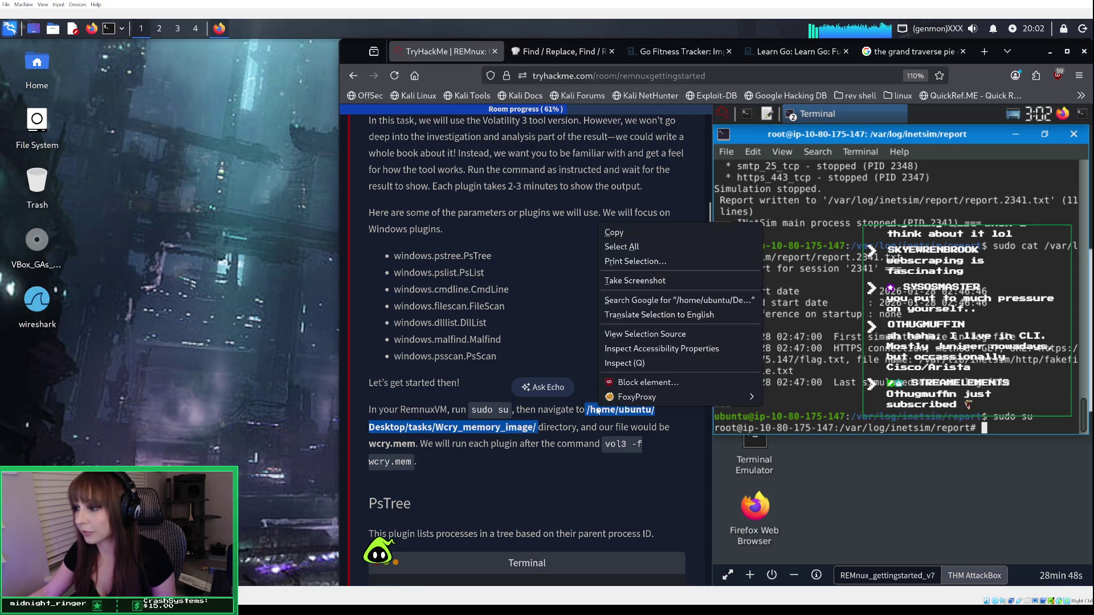
{"action": "left_click", "coordinate": [664, 232]}
Pass the path through the VM clipboard and cd into /home/ubuntu/Desktop/tasks/Wcry_memory_image.
{"action": "left_click", "coordinate": [717, 365]}
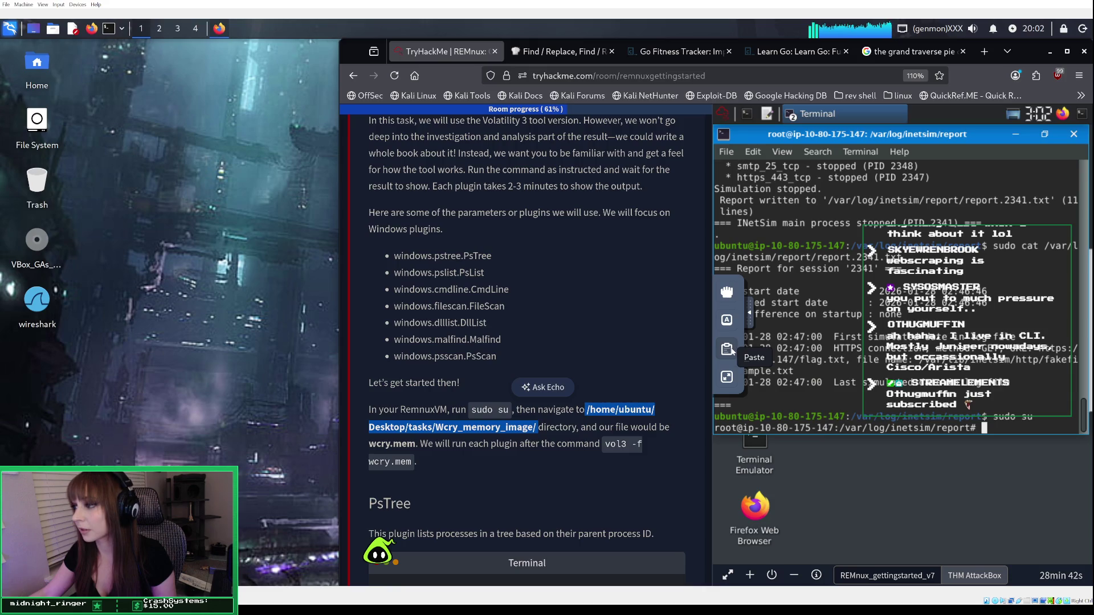
{"action": "left_click", "coordinate": [727, 349]}
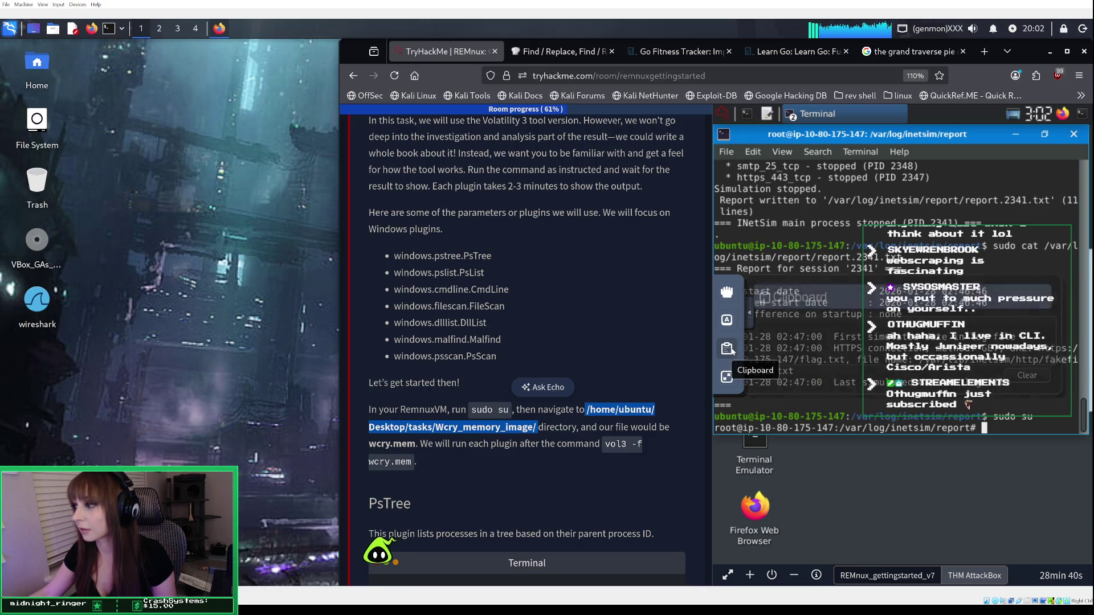
{"action": "key", "text": "ctrl+v"}
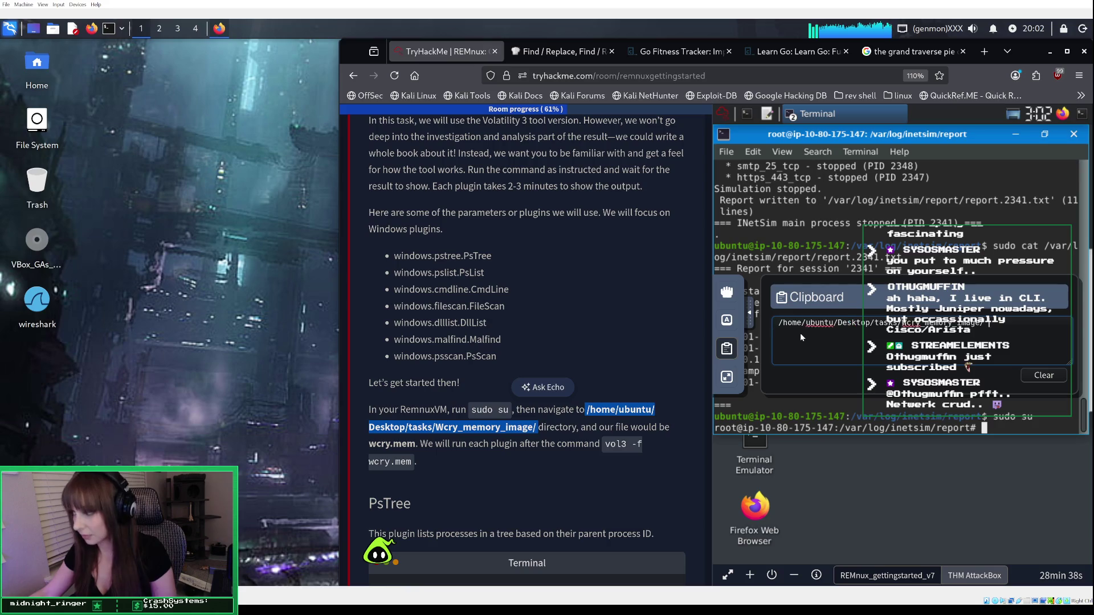
{"action": "left_click", "coordinate": [748, 314]}
{"action": "type", "text": "cd"}
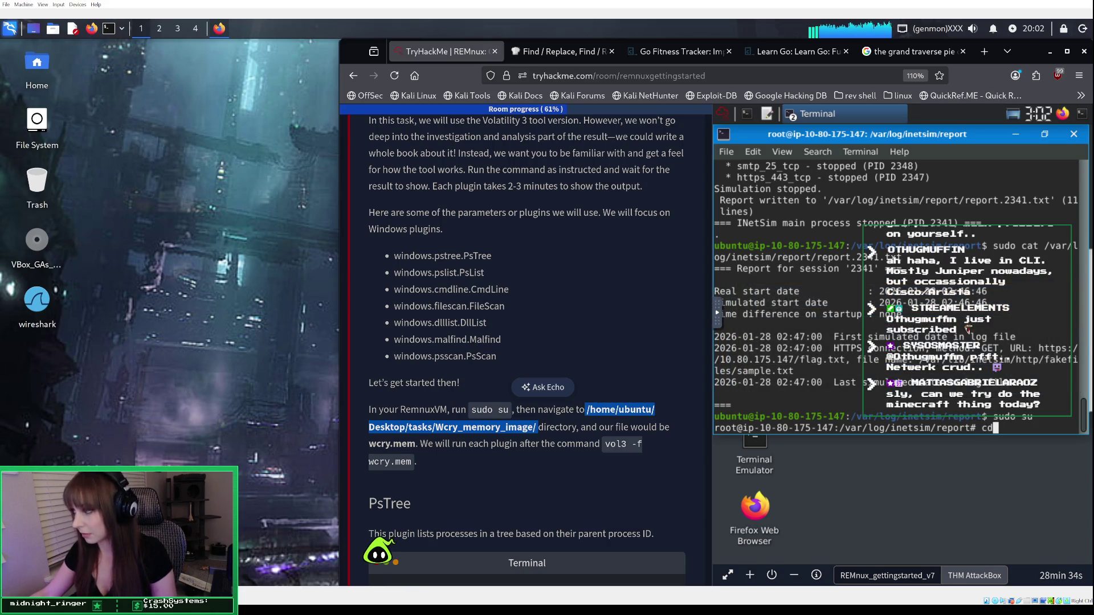
{"action": "key", "text": "ctrl+shift+v"}
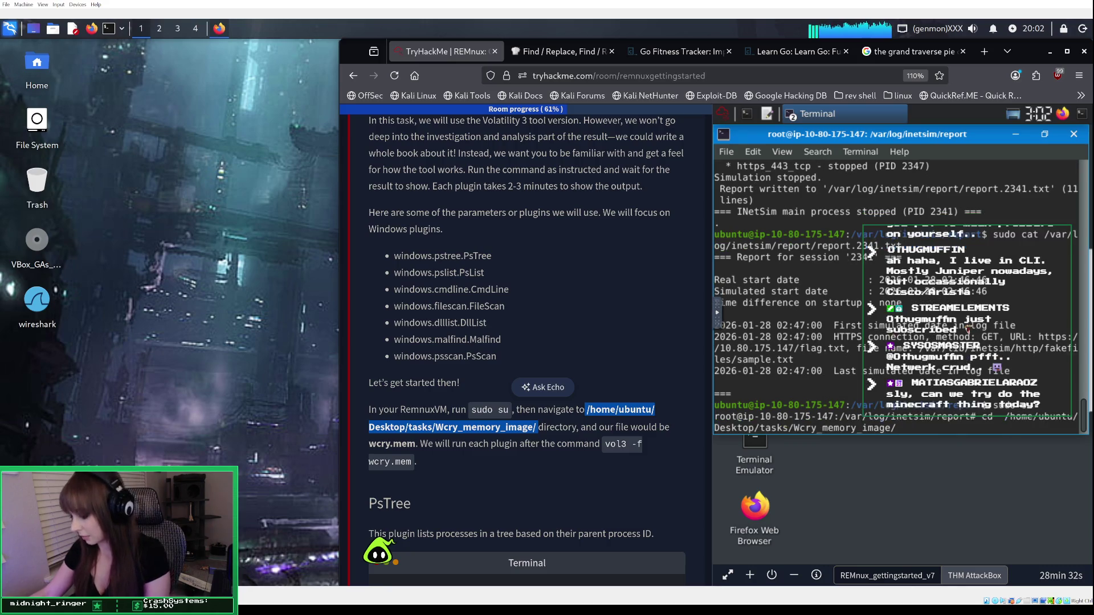
{"action": "key", "text": "Return"}
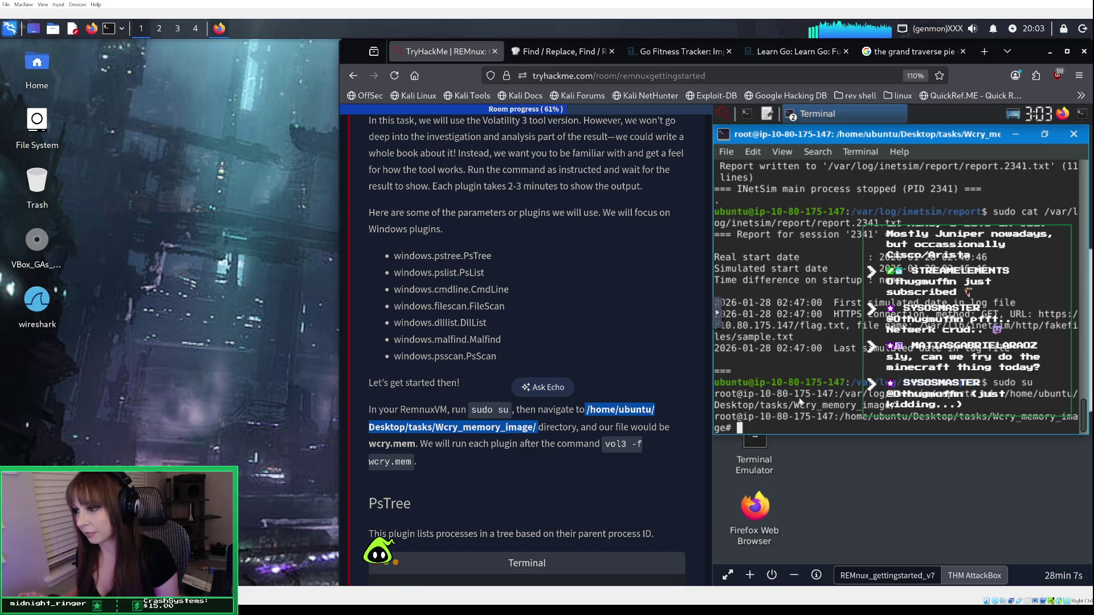
Run vol3 -f wcry.mem with no plugin, getting the usage and plugin-selection error.
{"action": "type", "text": "vol3 -f "}
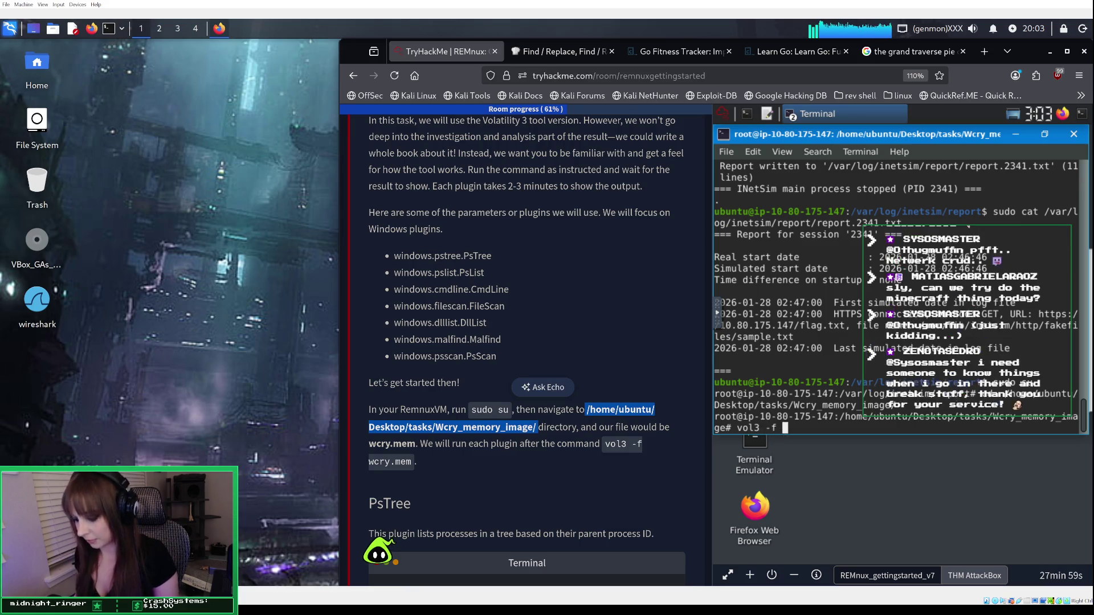
{"action": "type", "text": "wcry"}
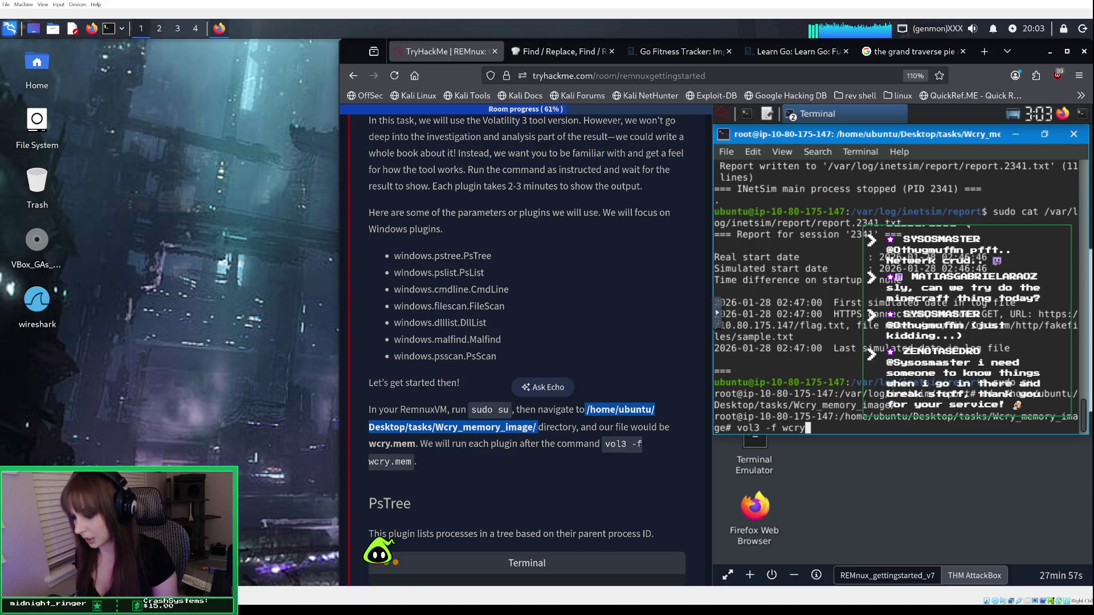
{"action": "type", "text": ".mem"}
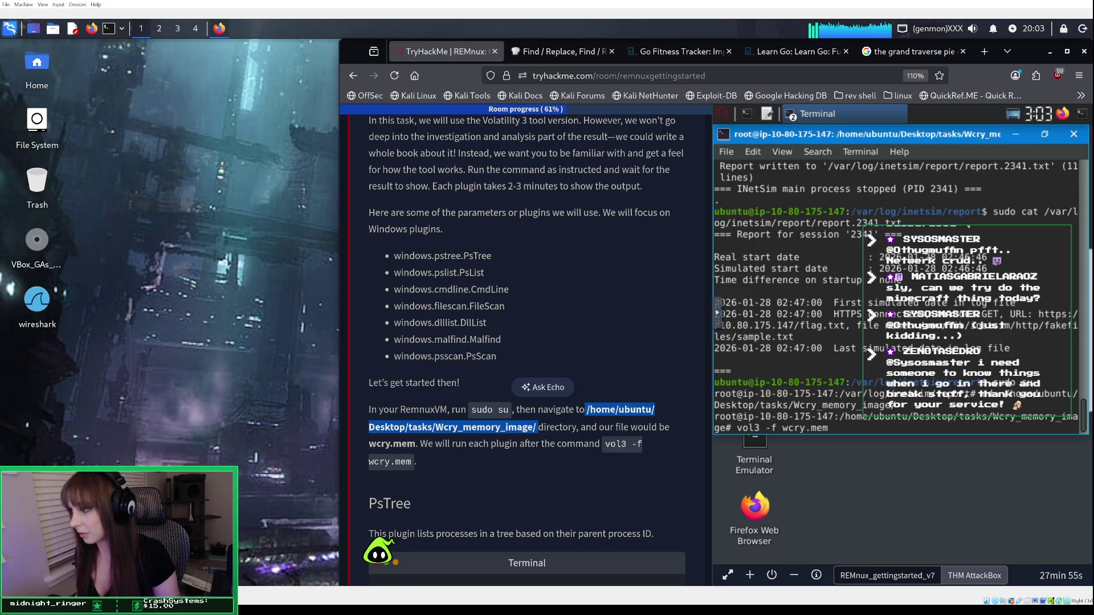
{"action": "key", "text": "Return"}
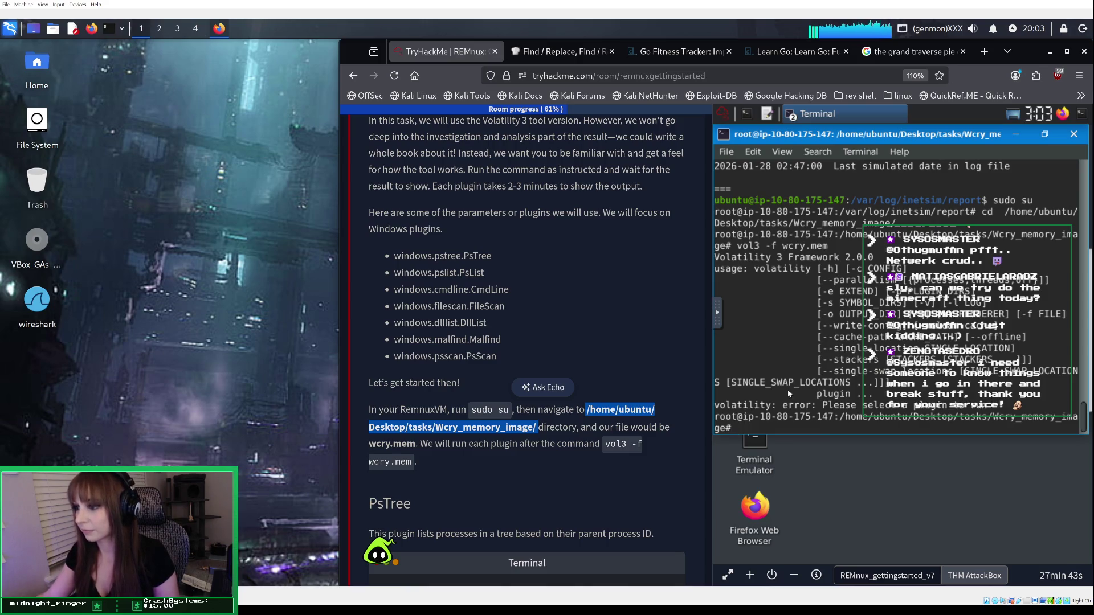
{"action": "scroll", "coordinate": [582, 423], "scroll_direction": "down", "scroll_amount": 1}
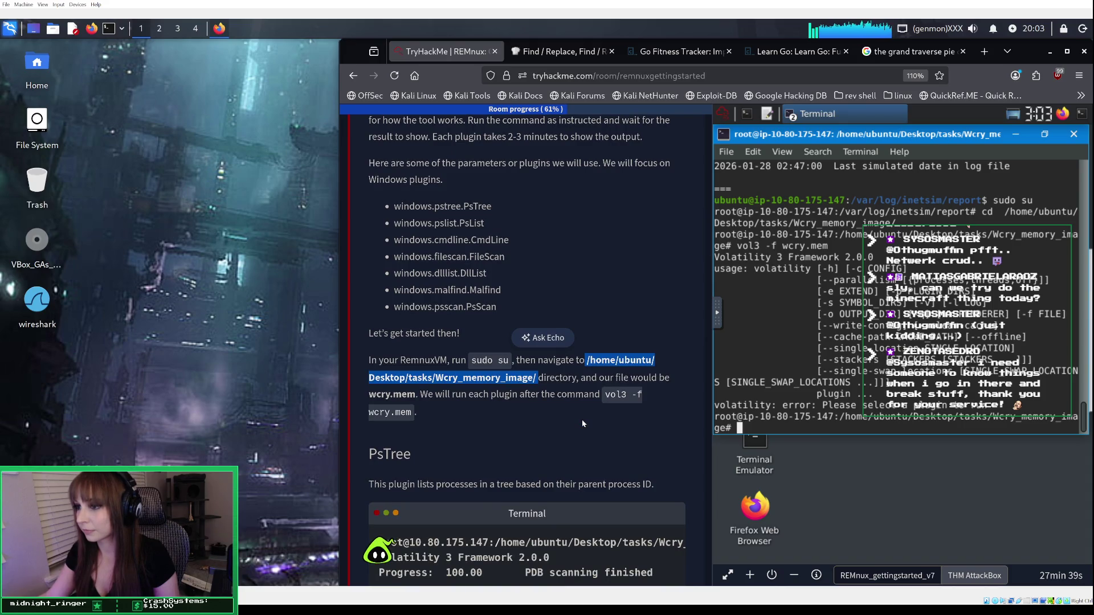
Scroll the task page to the PsTree heading and its example Volatility command.
{"action": "scroll", "coordinate": [583, 423], "scroll_direction": "up", "scroll_amount": 2}
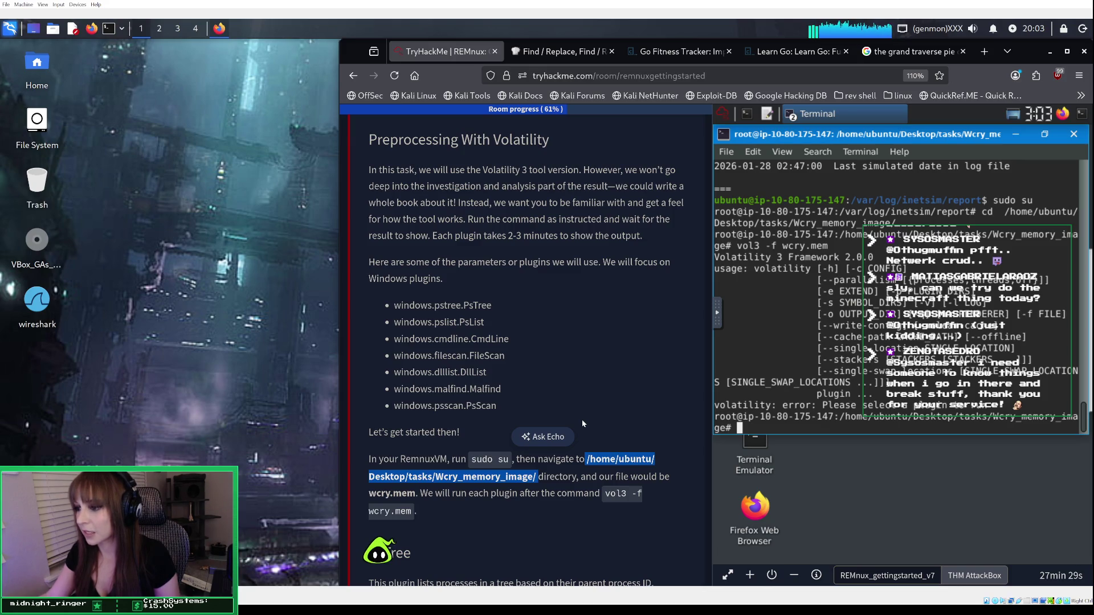
{"action": "scroll", "coordinate": [582, 423], "scroll_direction": "down", "scroll_amount": 2}
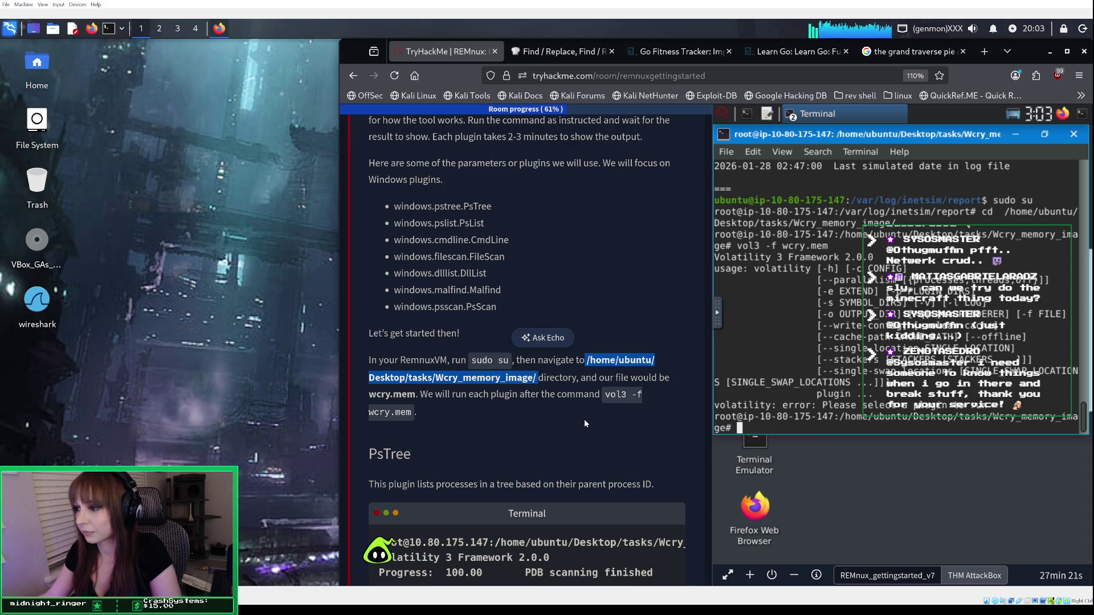
{"action": "scroll", "coordinate": [511, 396], "scroll_direction": "up", "scroll_amount": 2}
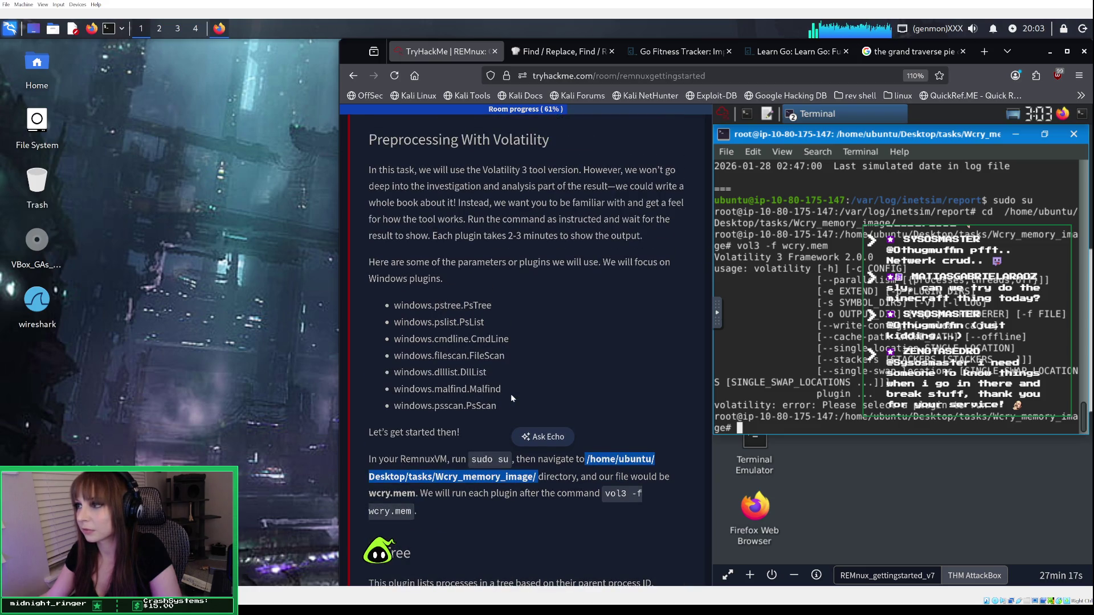
{"action": "scroll", "coordinate": [511, 394], "scroll_direction": "down", "scroll_amount": 1}
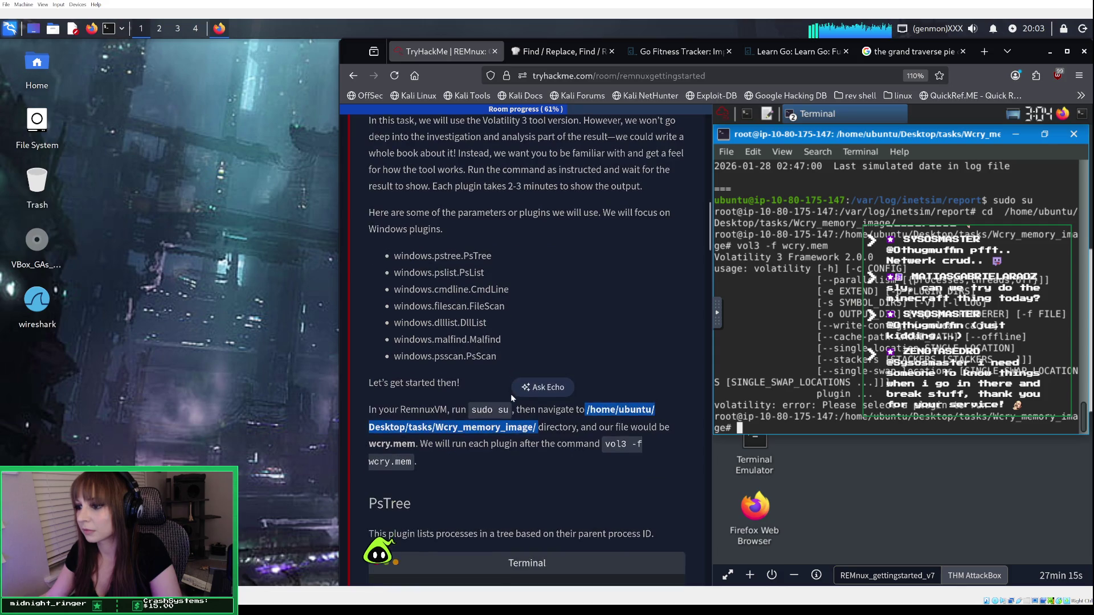
{"action": "scroll", "coordinate": [511, 397], "scroll_direction": "down", "scroll_amount": 2}
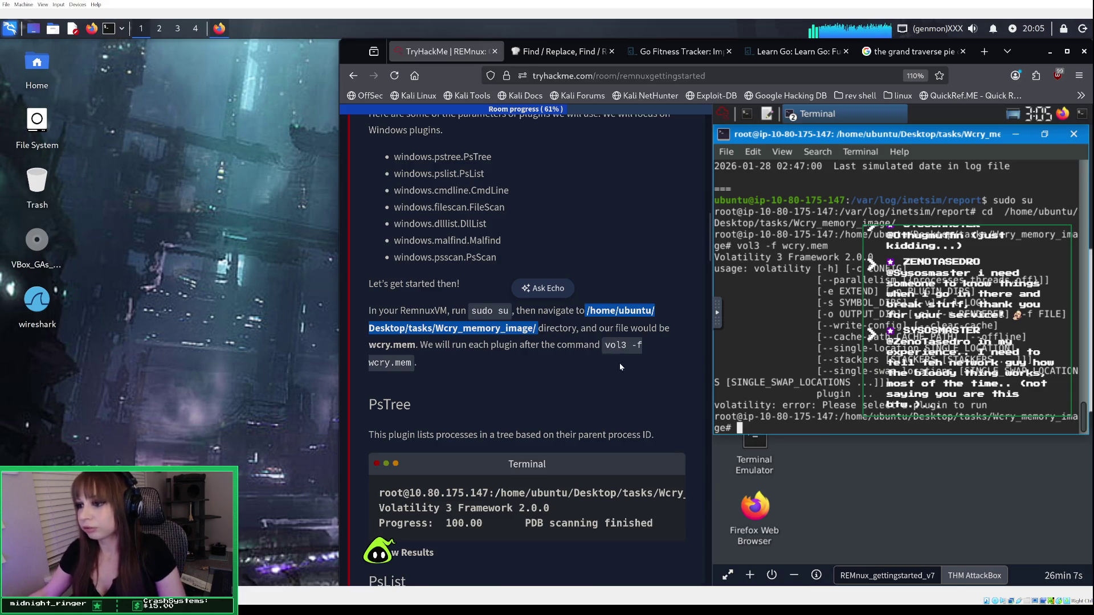
{"action": "scroll", "coordinate": [600, 385], "scroll_direction": "down", "scroll_amount": 3}
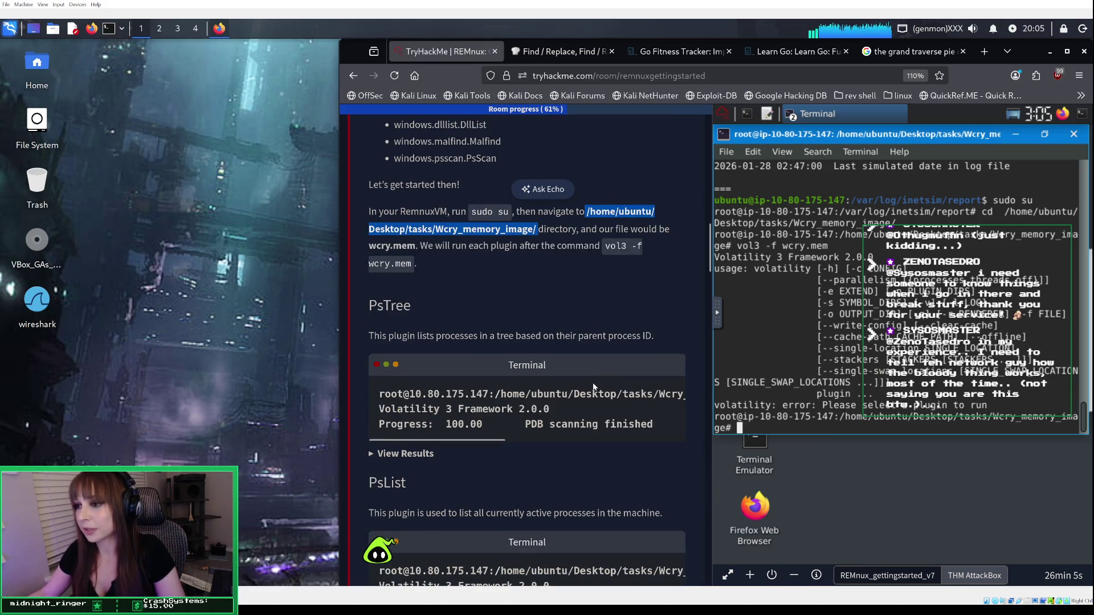
{"action": "scroll", "coordinate": [593, 387], "scroll_direction": "down", "scroll_amount": 3}
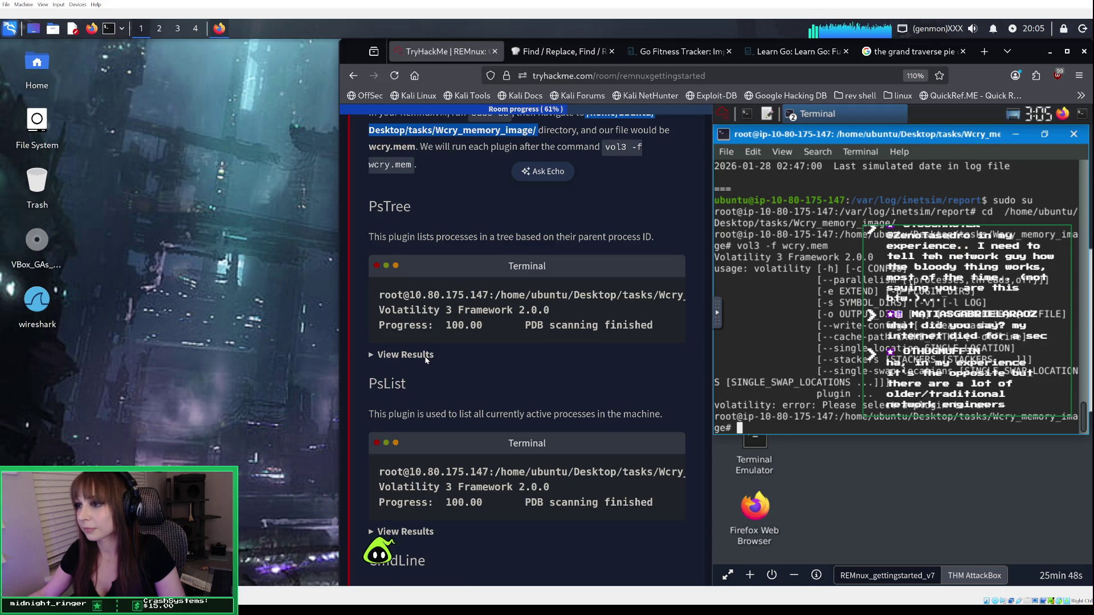
{"action": "scroll", "coordinate": [430, 357], "scroll_direction": "up", "scroll_amount": 3}
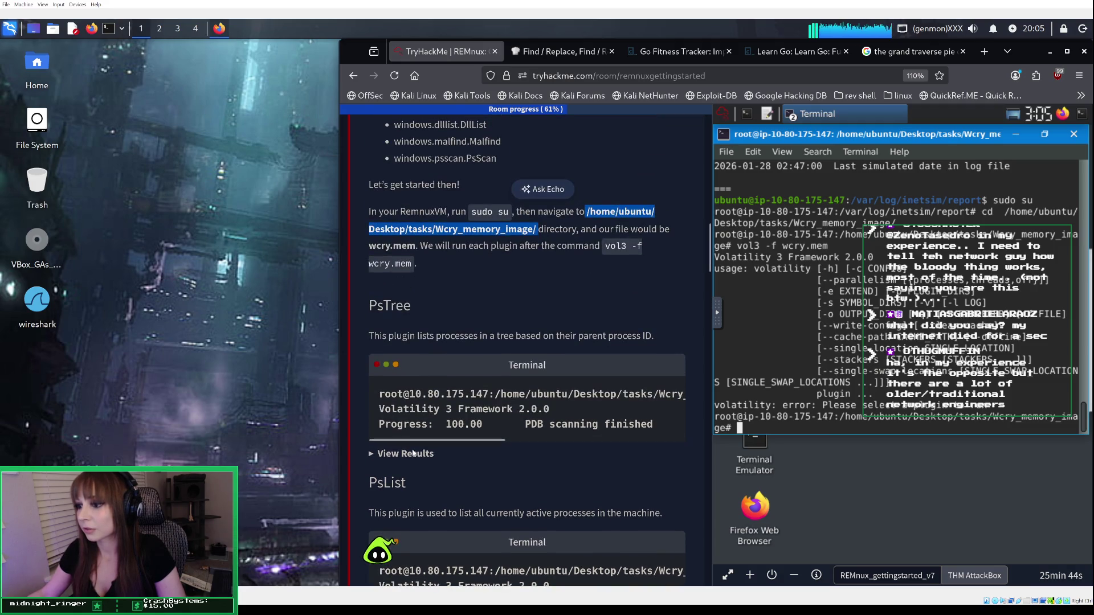
{"action": "mouse_move", "coordinate": [423, 441]}
{"action": "left_mouse_down"}
{"action": "mouse_move", "coordinate": [604, 444]}
{"action": "mouse_move", "coordinate": [362, 443]}
{"action": "left_mouse_up"}
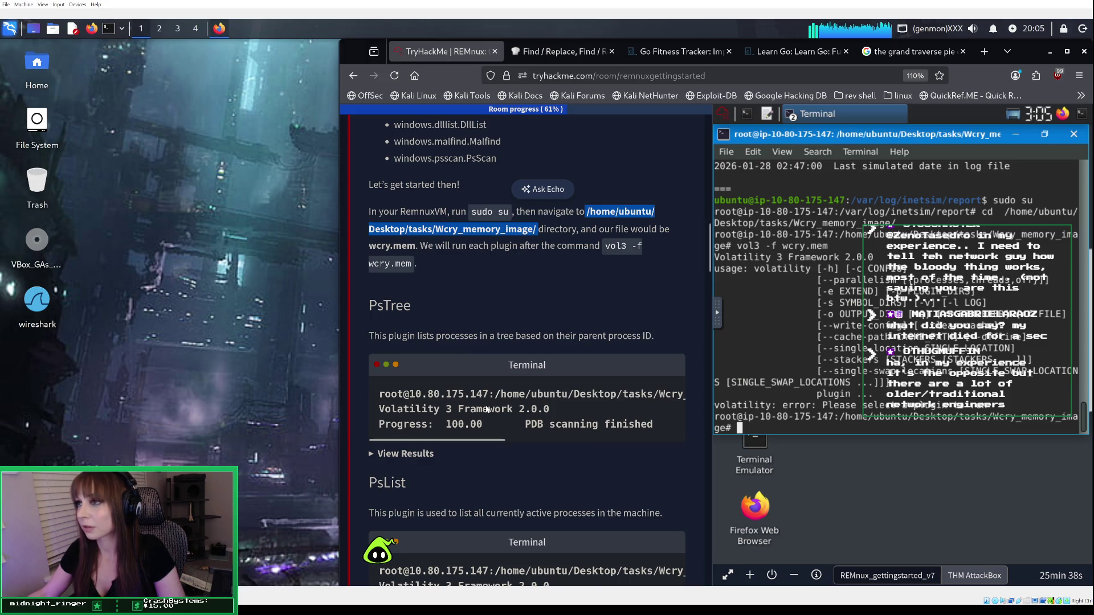
{"action": "scroll", "coordinate": [488, 404], "scroll_direction": "up", "scroll_amount": 2}
{"action": "scroll", "coordinate": [488, 404], "scroll_direction": "up", "scroll_amount": 1}
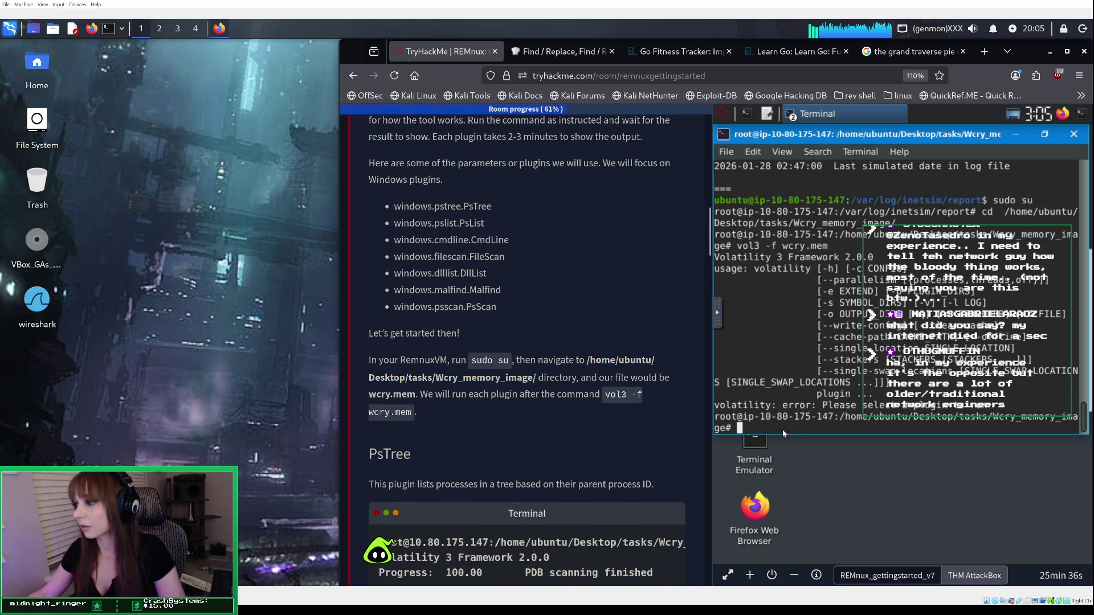
Run vol3 -f wcry.mem windows.pstree.PsTree by extending the recalled command.
{"action": "key", "text": "Up"}
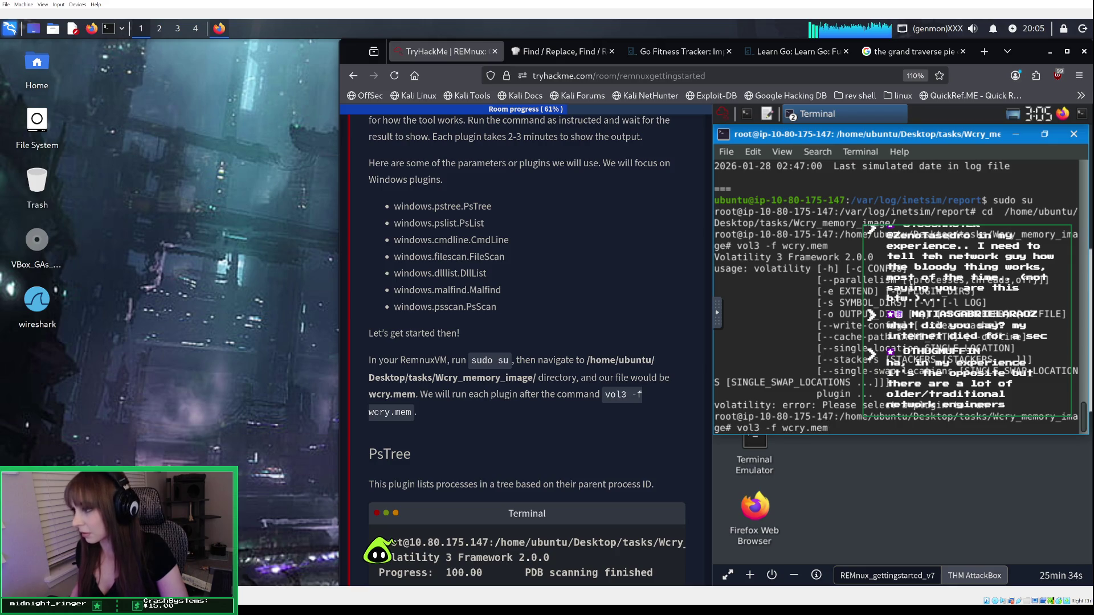
{"action": "type", "text": "indows"}
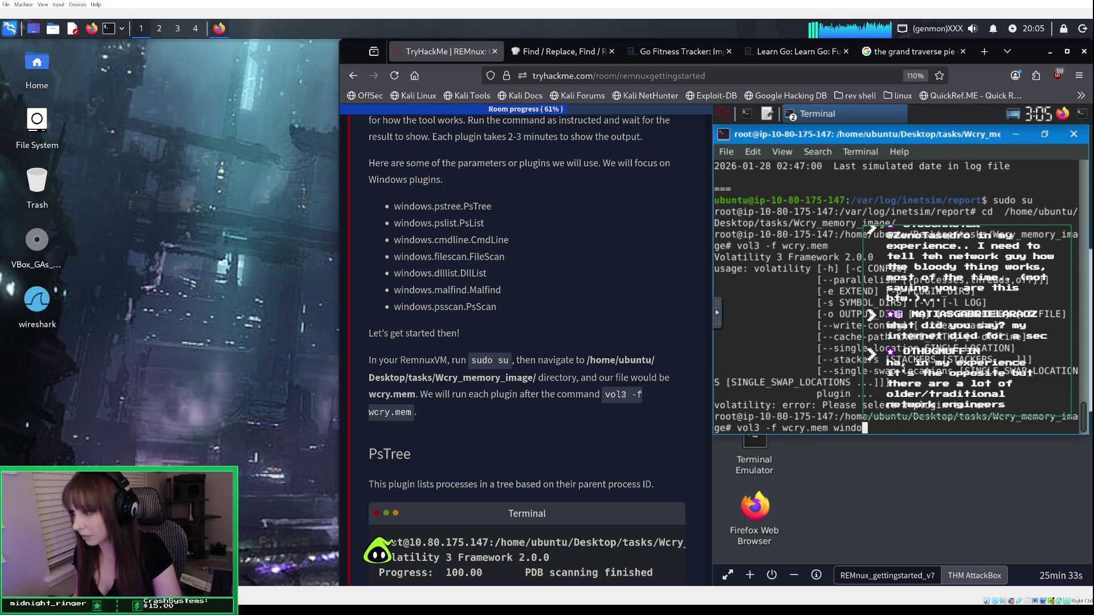
{"action": "type", "text": ".pos"}
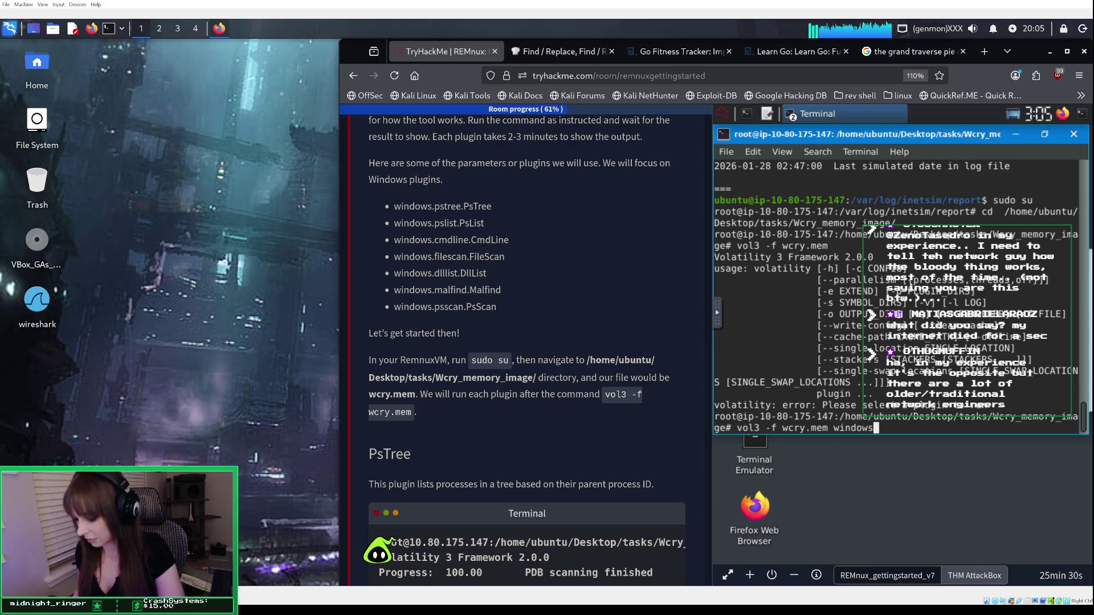
{"action": "key", "text": "BackSpace"}
{"action": "key", "text": "BackSpace"}
{"action": "type", "text": "stree.PS"}
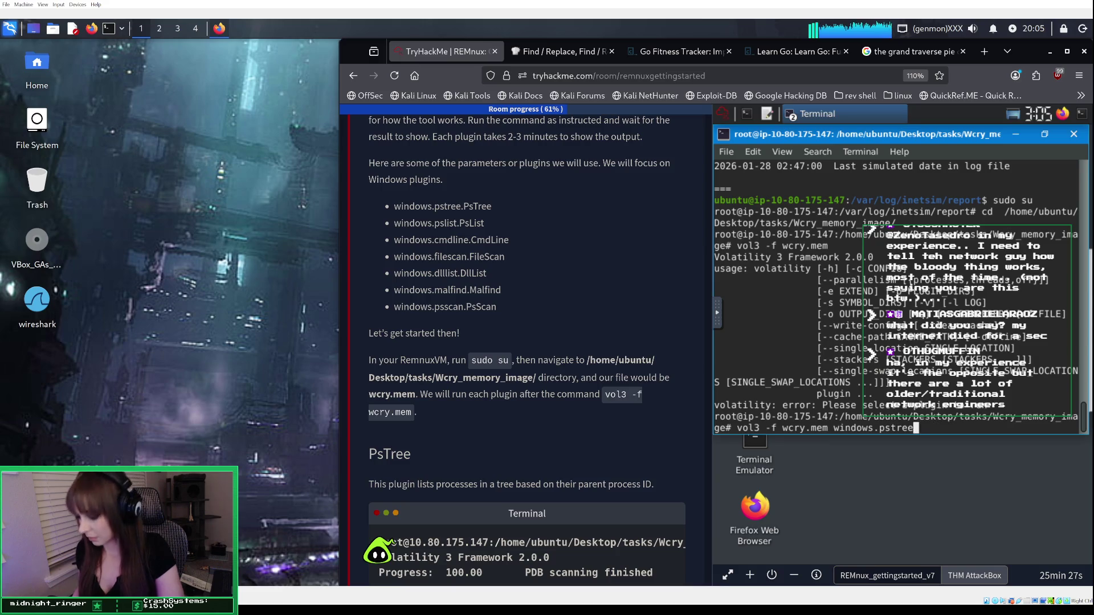
{"action": "key", "text": "BackSpace"}
{"action": "type", "text": "sTree"}
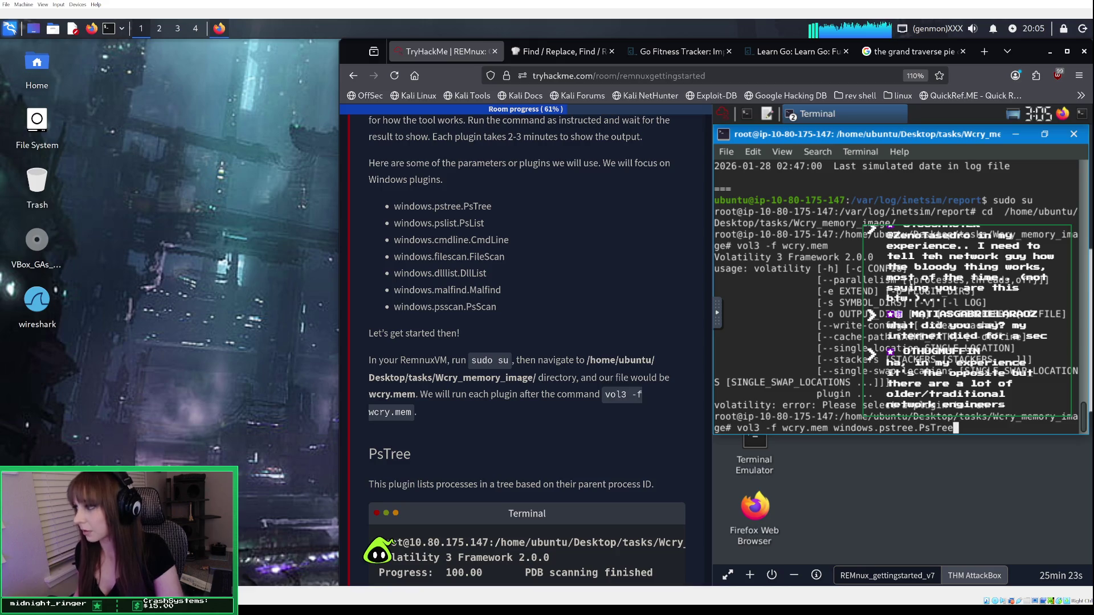
{"action": "key", "text": "Return"}
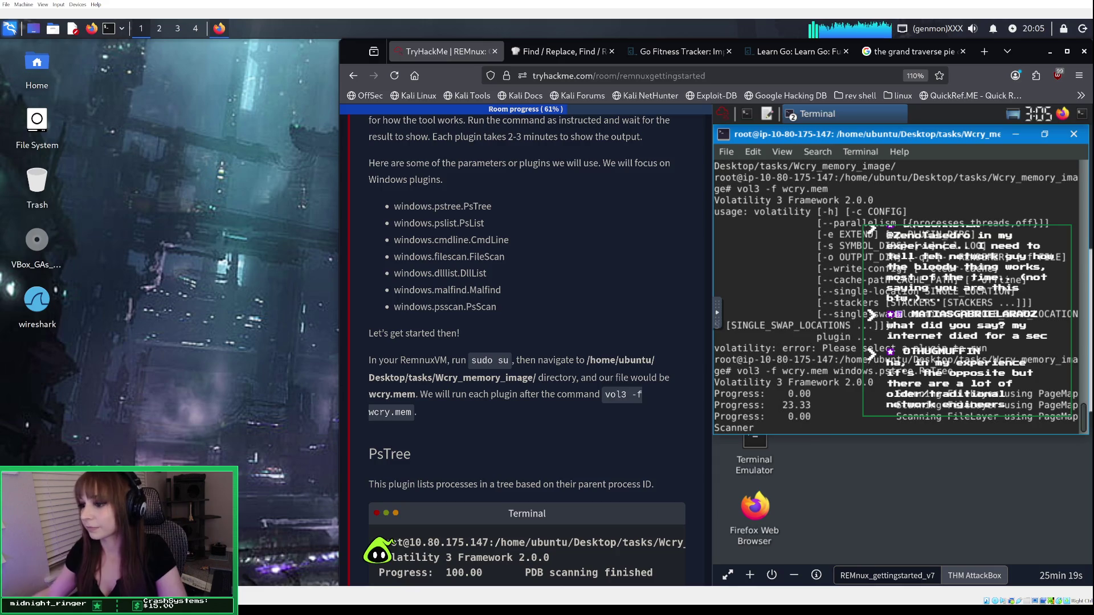
{"action": "scroll", "coordinate": [567, 378], "scroll_direction": "down", "scroll_amount": 1}
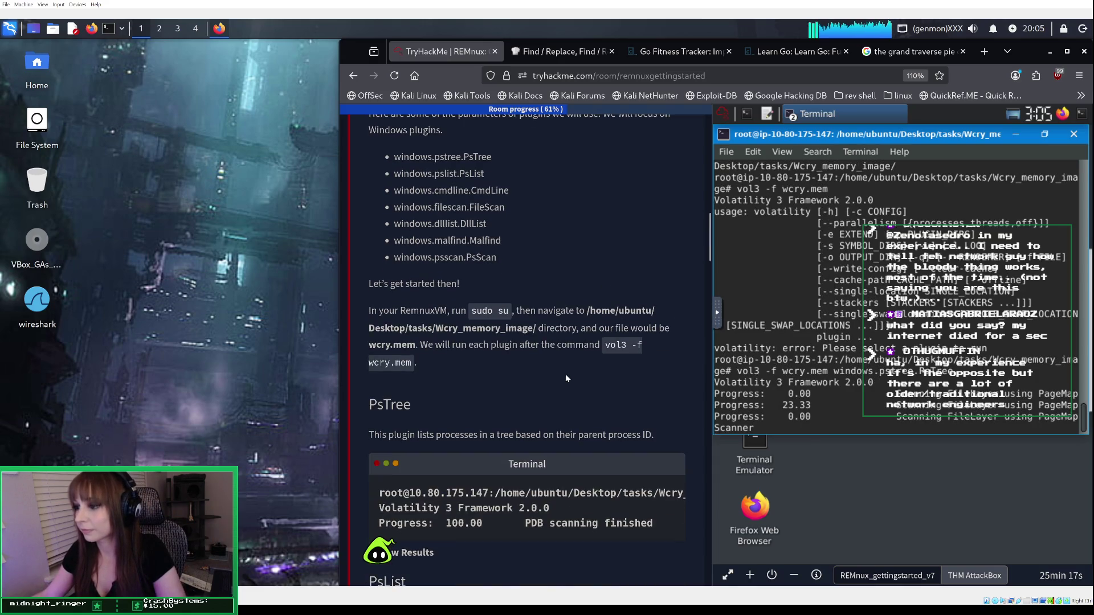
{"action": "scroll", "coordinate": [566, 378], "scroll_direction": "down", "scroll_amount": 1}
{"action": "scroll", "coordinate": [565, 373], "scroll_direction": "down", "scroll_amount": 1}
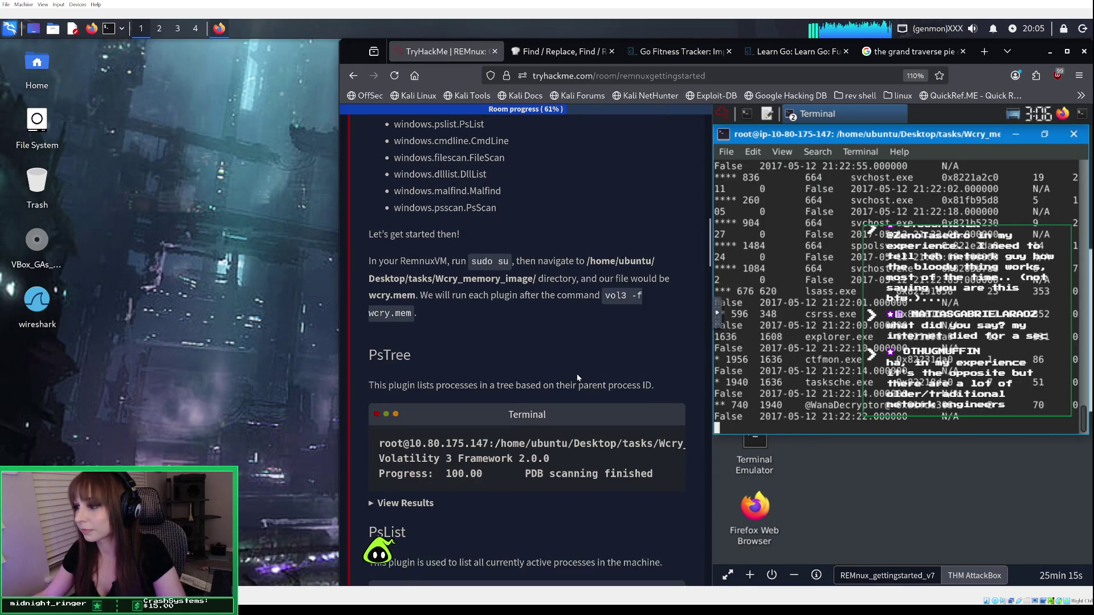
{"action": "scroll", "coordinate": [577, 374], "scroll_direction": "down", "scroll_amount": 1}
{"action": "scroll", "coordinate": [577, 374], "scroll_direction": "down", "scroll_amount": 2}
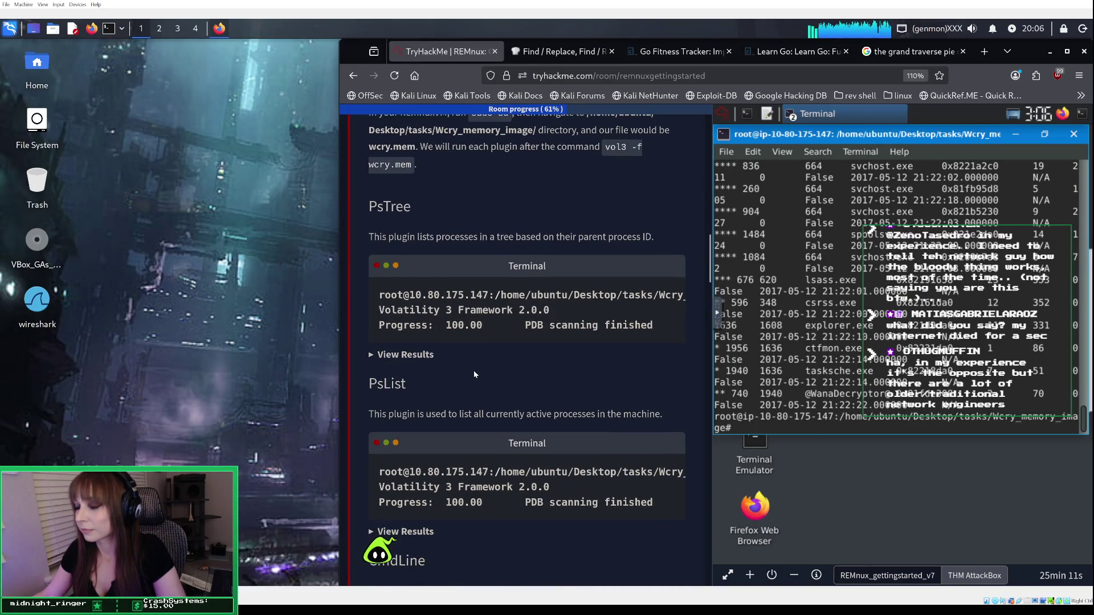
{"action": "scroll", "coordinate": [585, 379], "scroll_direction": "down", "scroll_amount": 1}
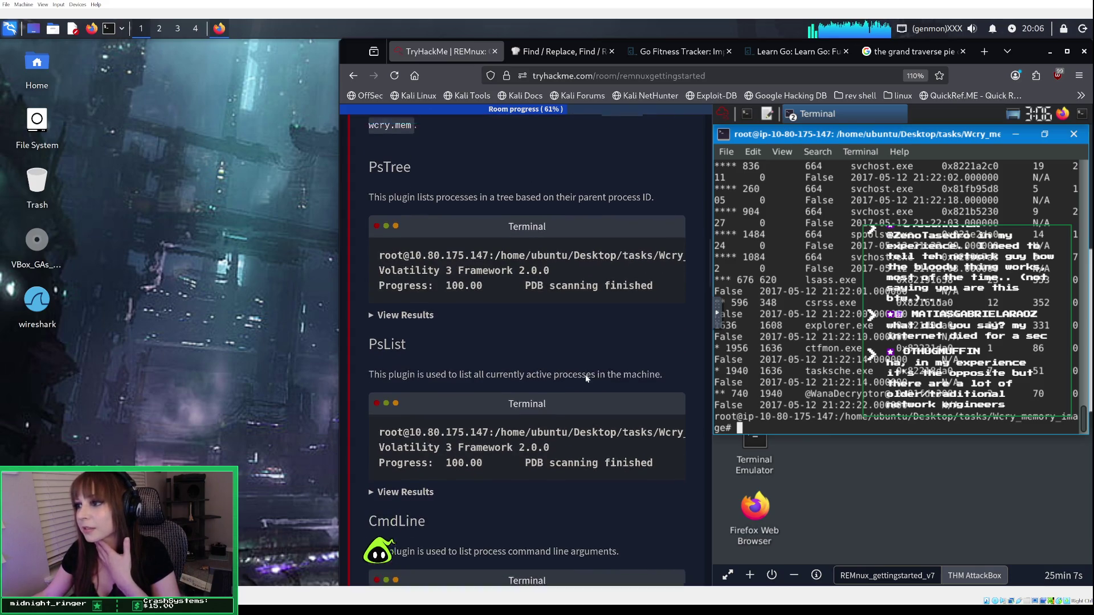
{"action": "scroll", "coordinate": [586, 377], "scroll_direction": "up", "scroll_amount": 1}
{"action": "scroll", "coordinate": [586, 379], "scroll_direction": "up", "scroll_amount": 1}
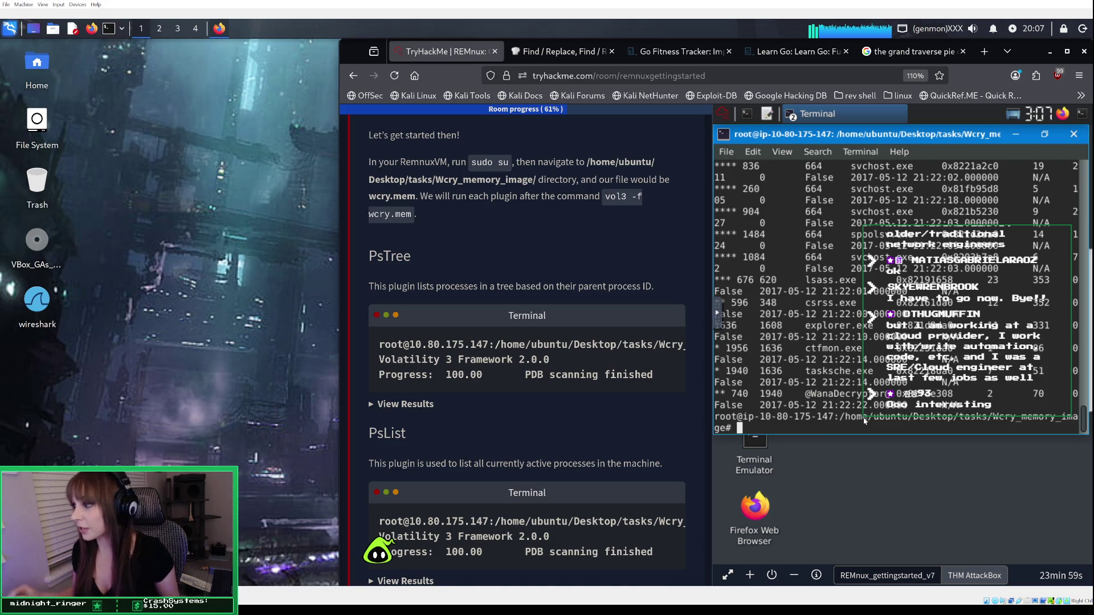
{"action": "scroll", "coordinate": [638, 422], "scroll_direction": "down", "scroll_amount": 15}
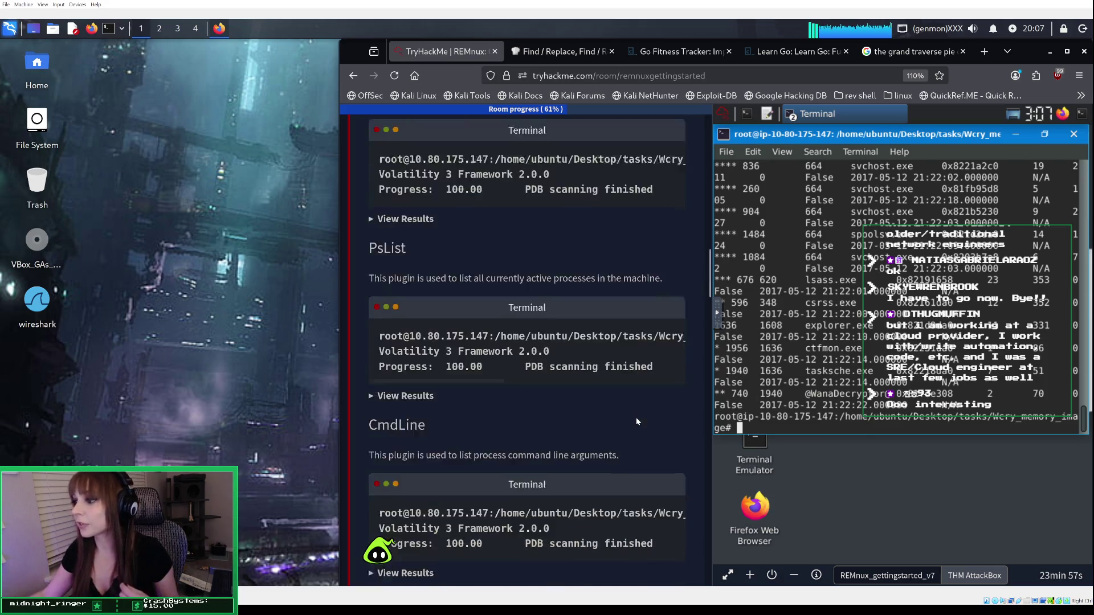
Answer the process-tree plugin question with pstree, accepted as PsTree.
{"action": "scroll", "coordinate": [638, 421], "scroll_direction": "down", "scroll_amount": 15}
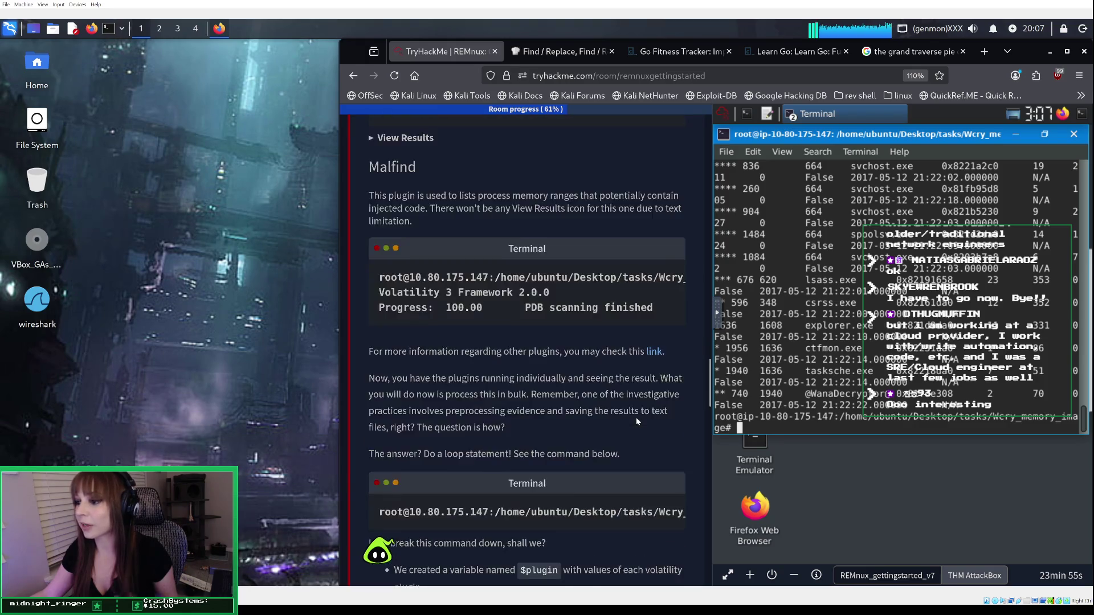
{"action": "scroll", "coordinate": [638, 422], "scroll_direction": "down", "scroll_amount": 3}
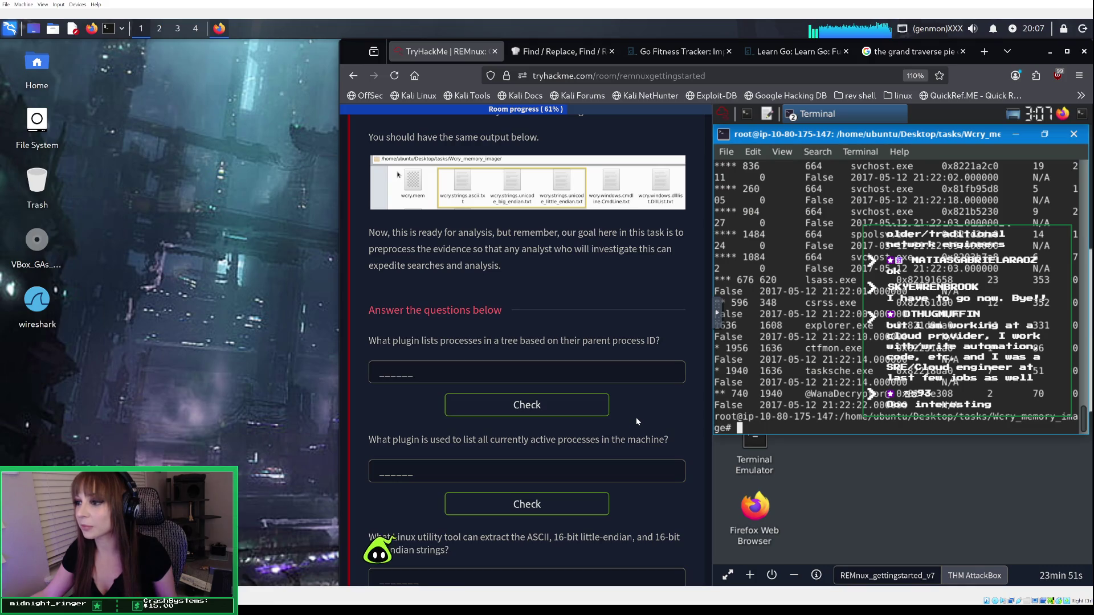
{"action": "left_click", "coordinate": [587, 374]}
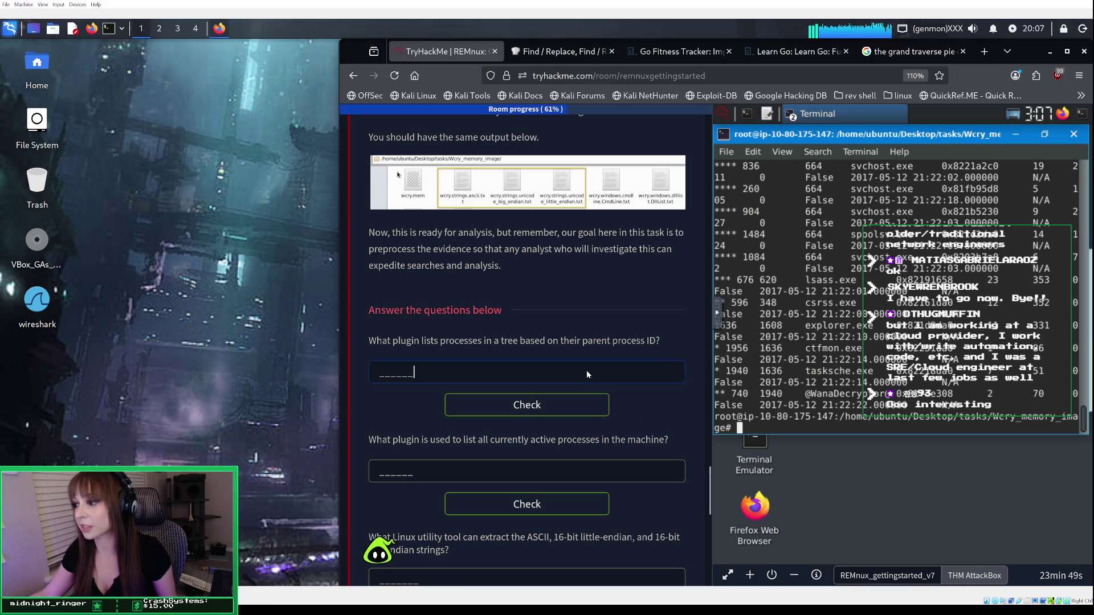
{"action": "type", "text": "pstree"}
{"action": "key", "text": "Return"}
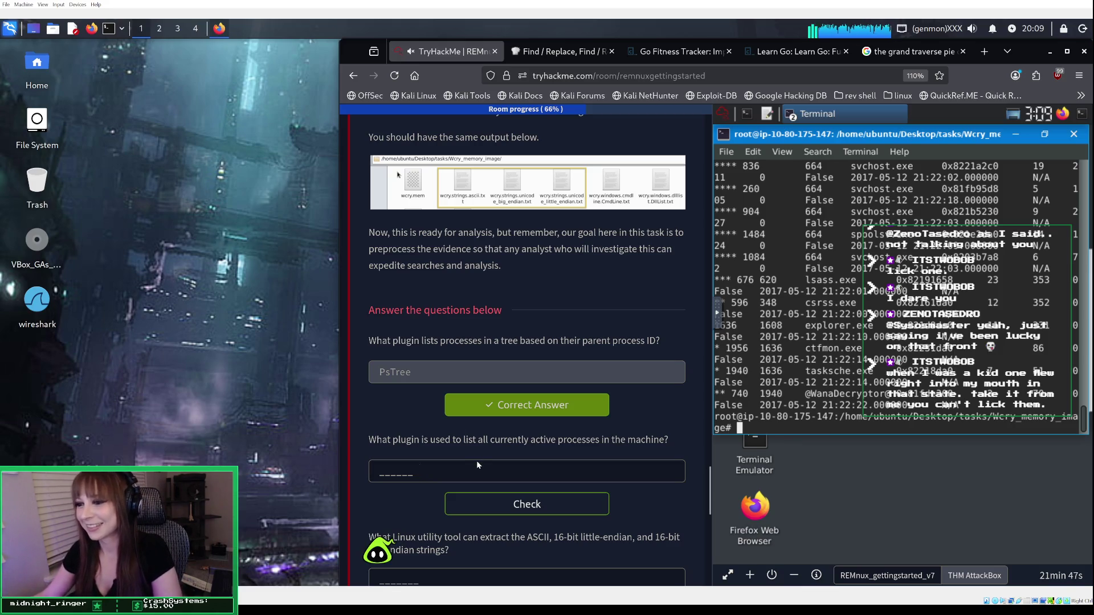
{"action": "scroll", "coordinate": [477, 464], "scroll_direction": "down", "scroll_amount": 1}
{"action": "scroll", "coordinate": [477, 465], "scroll_direction": "down", "scroll_amount": 1}
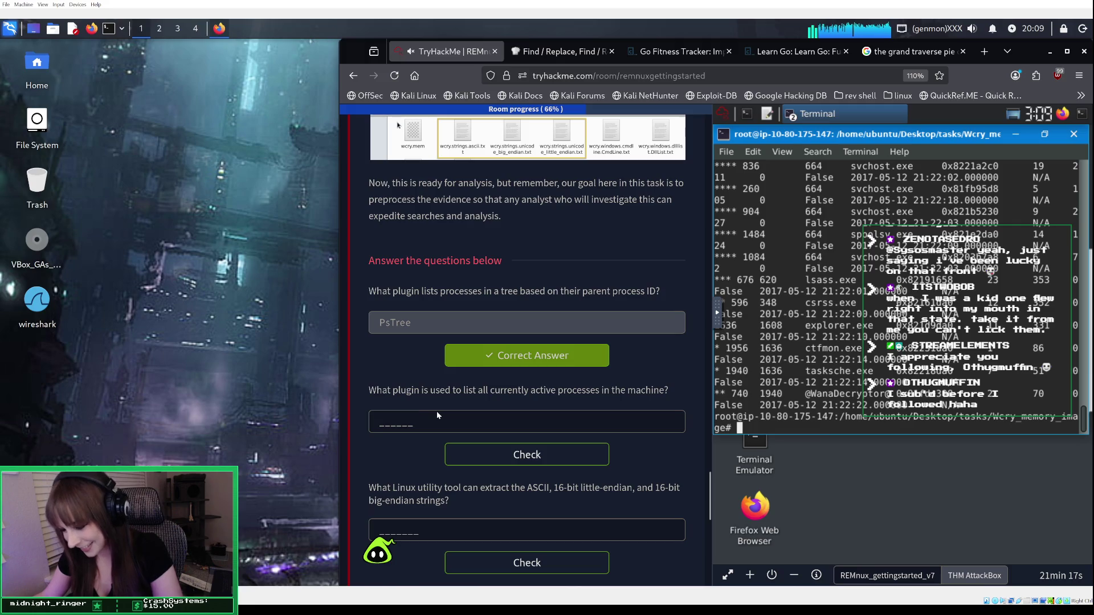
{"action": "left_click", "coordinate": [414, 427]}
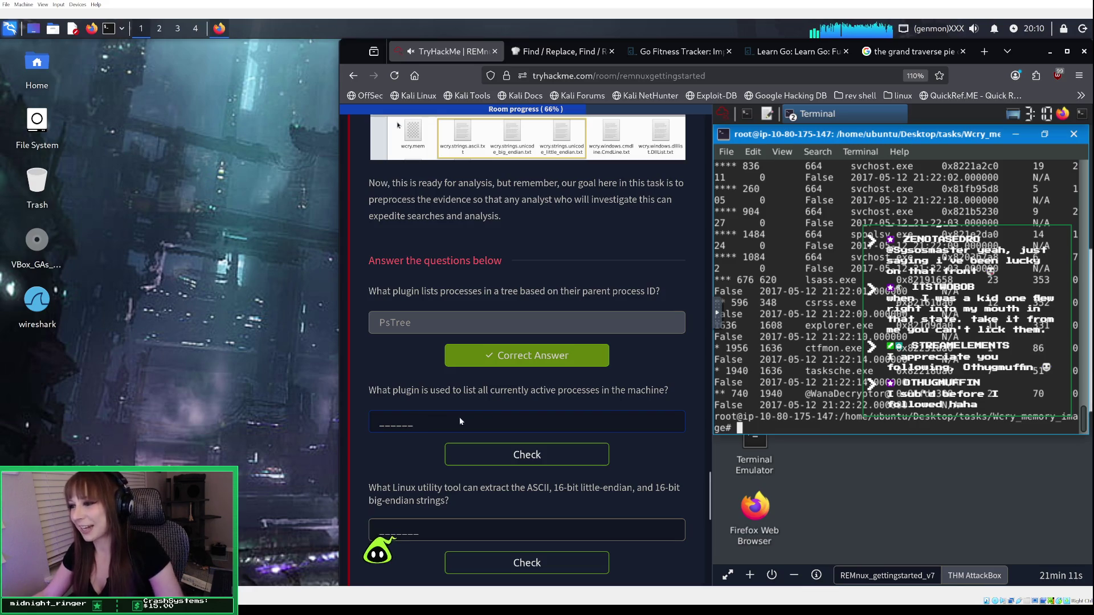
{"action": "scroll", "coordinate": [481, 416], "scroll_direction": "up", "scroll_amount": 12}
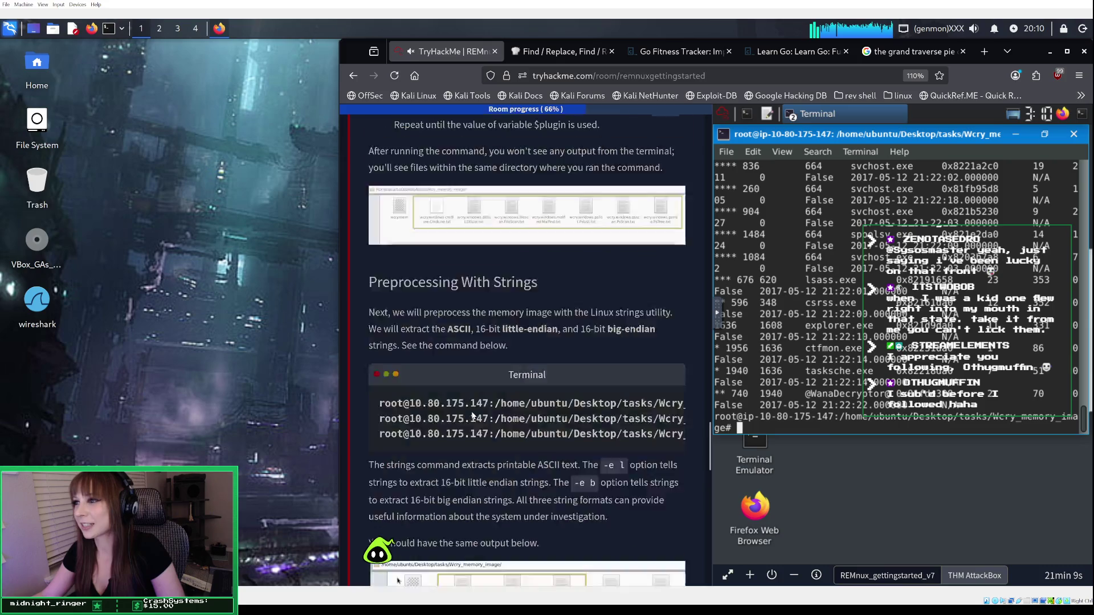
{"action": "scroll", "coordinate": [472, 415], "scroll_direction": "up", "scroll_amount": 15}
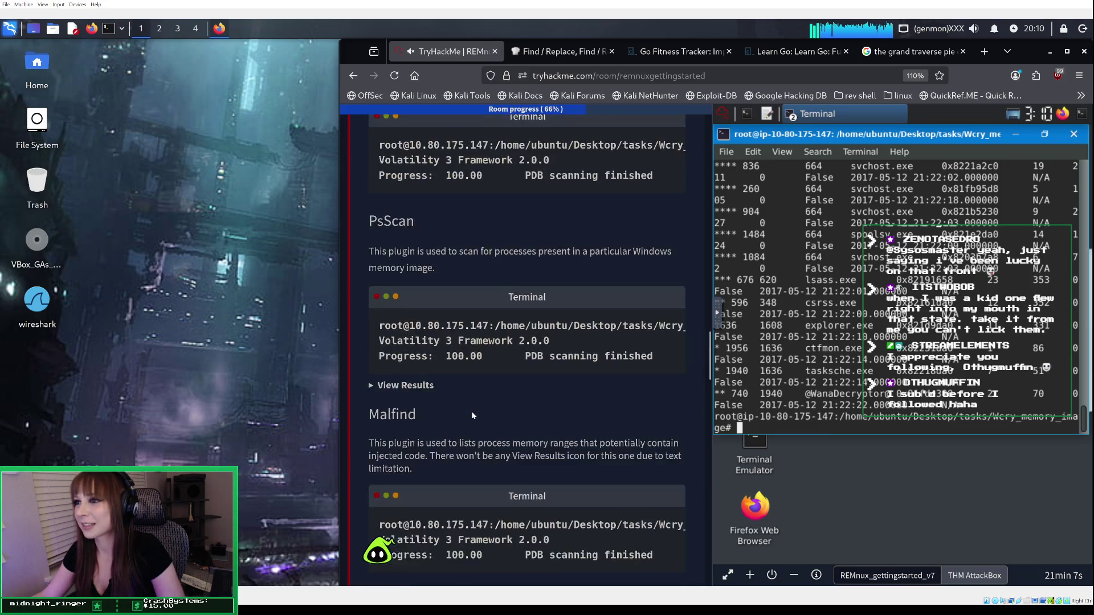
{"action": "scroll", "coordinate": [471, 415], "scroll_direction": "up", "scroll_amount": 4}
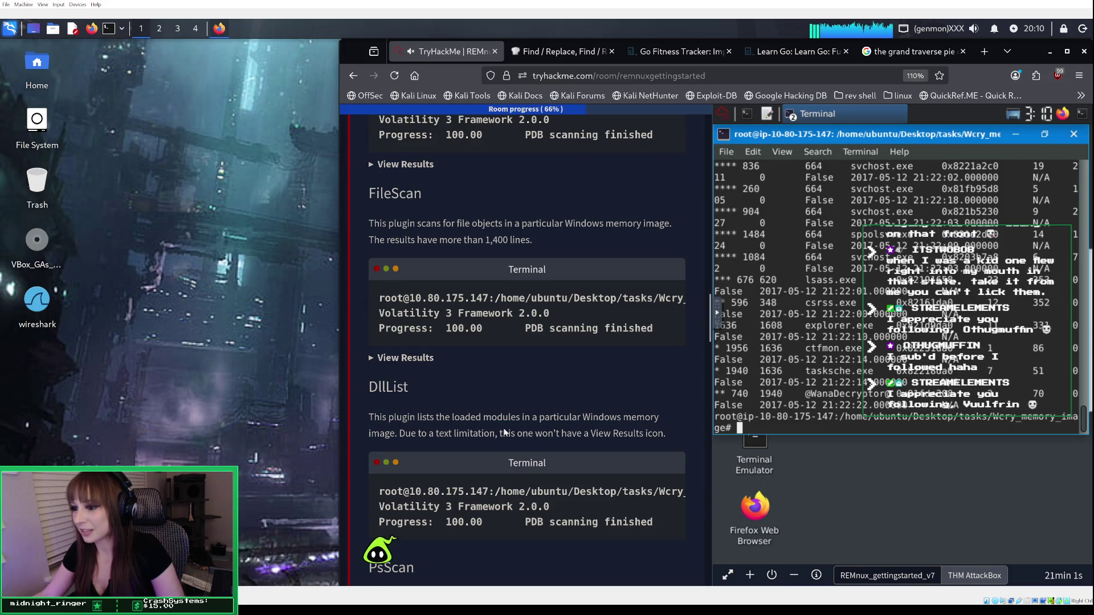
{"action": "scroll", "coordinate": [506, 430], "scroll_direction": "down", "scroll_amount": 3}
{"action": "scroll", "coordinate": [507, 431], "scroll_direction": "down", "scroll_amount": 3}
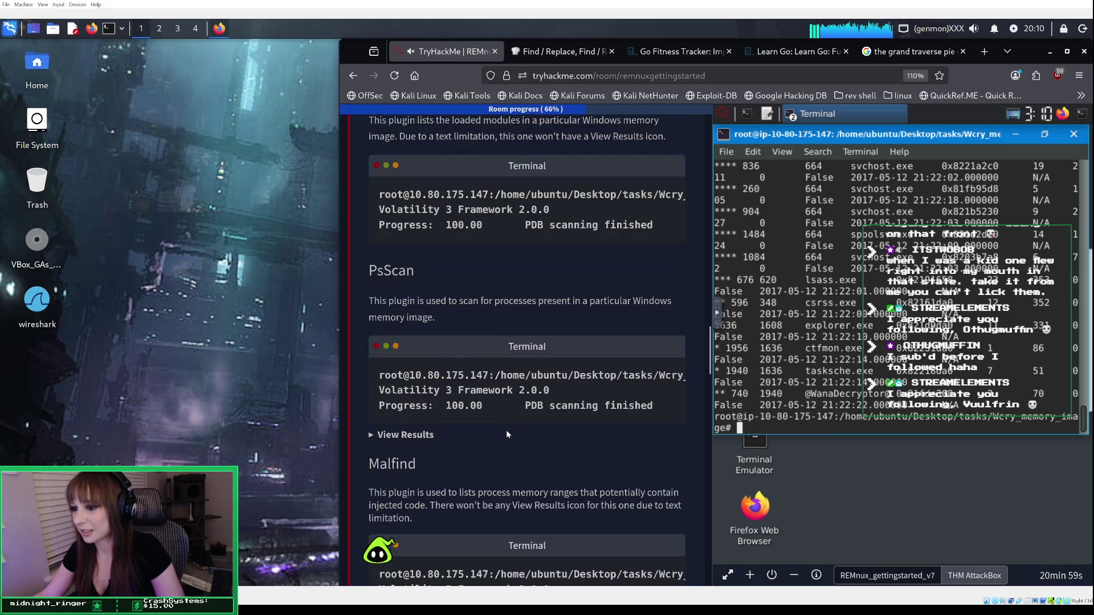
{"action": "scroll", "coordinate": [507, 432], "scroll_direction": "up", "scroll_amount": 3}
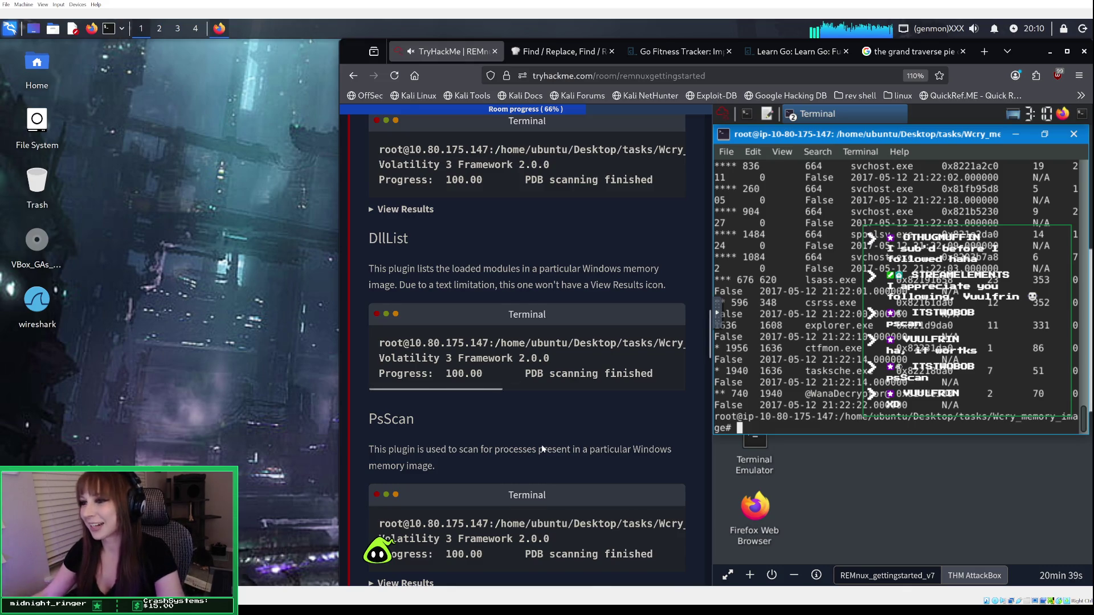
{"action": "scroll", "coordinate": [542, 444], "scroll_direction": "down", "scroll_amount": 3}
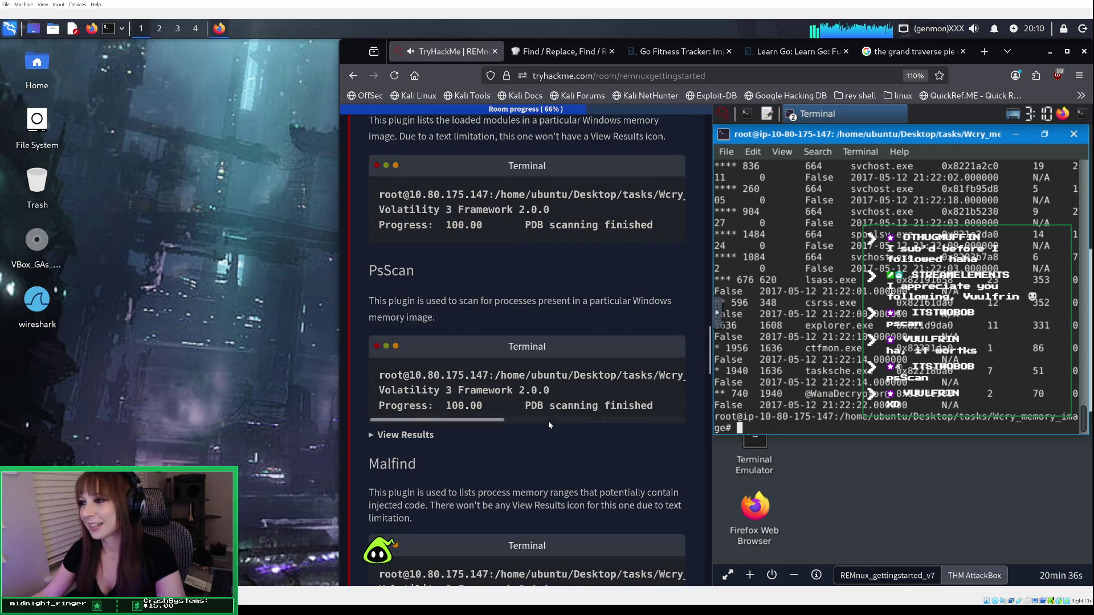
{"action": "scroll", "coordinate": [505, 317], "scroll_direction": "down", "scroll_amount": 1}
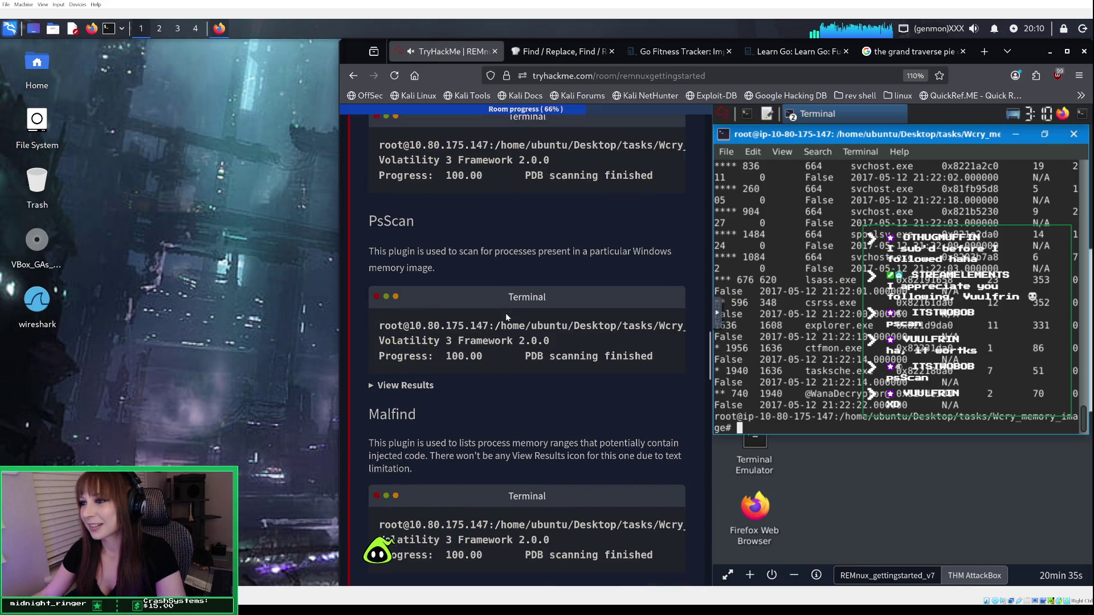
{"action": "scroll", "coordinate": [505, 313], "scroll_direction": "down", "scroll_amount": 15}
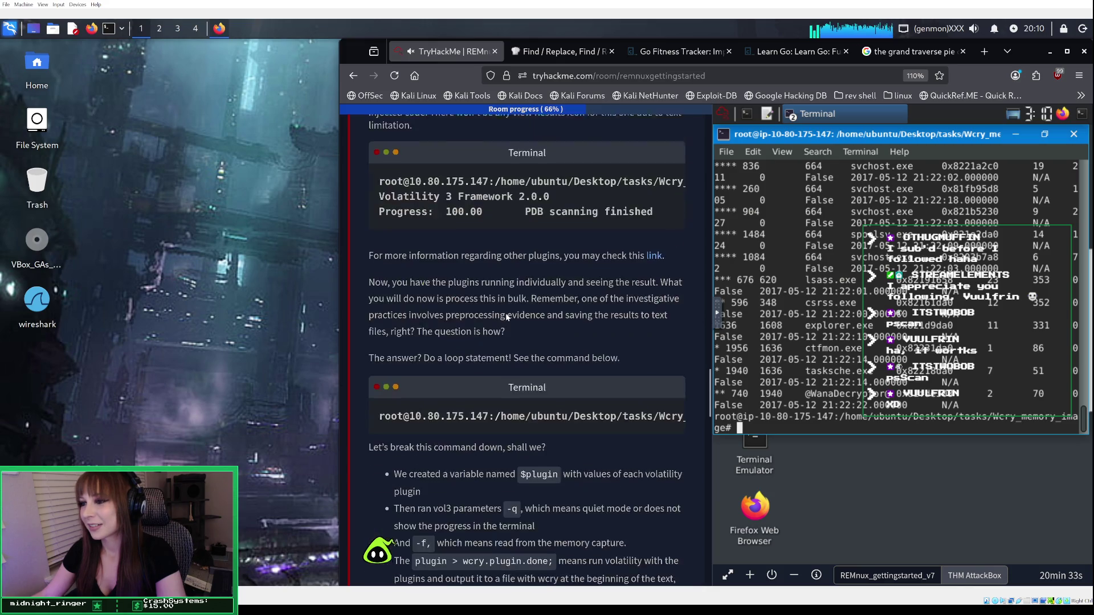
{"action": "scroll", "coordinate": [505, 313], "scroll_direction": "down", "scroll_amount": 10}
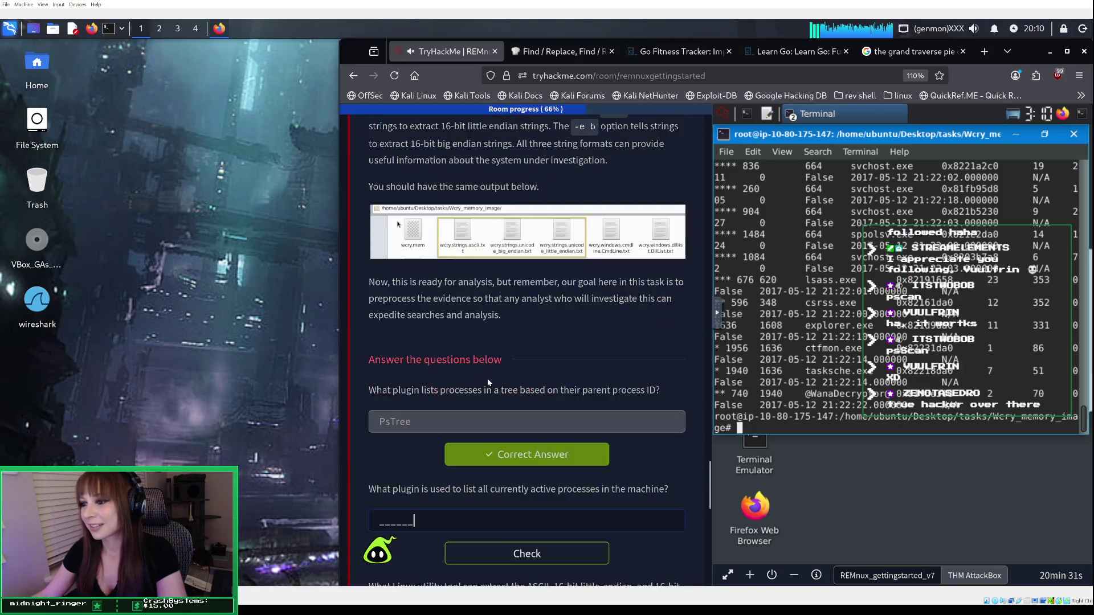
{"action": "left_click", "coordinate": [440, 467]}
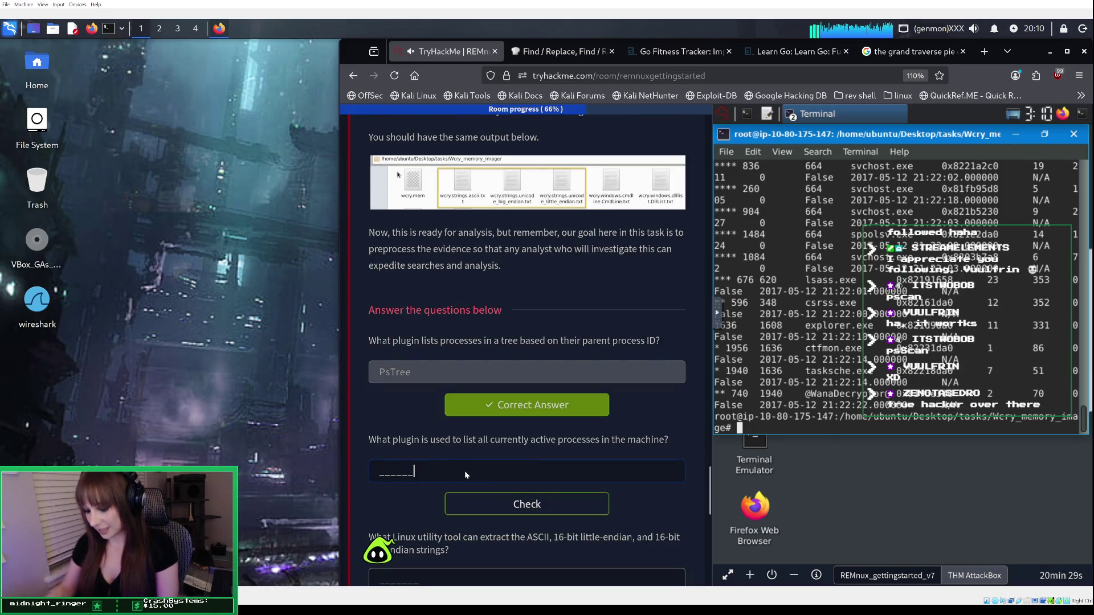
Answer the active-processes question with psscan, then retype it as PSScan after the warning.
{"action": "type", "text": "psscan"}
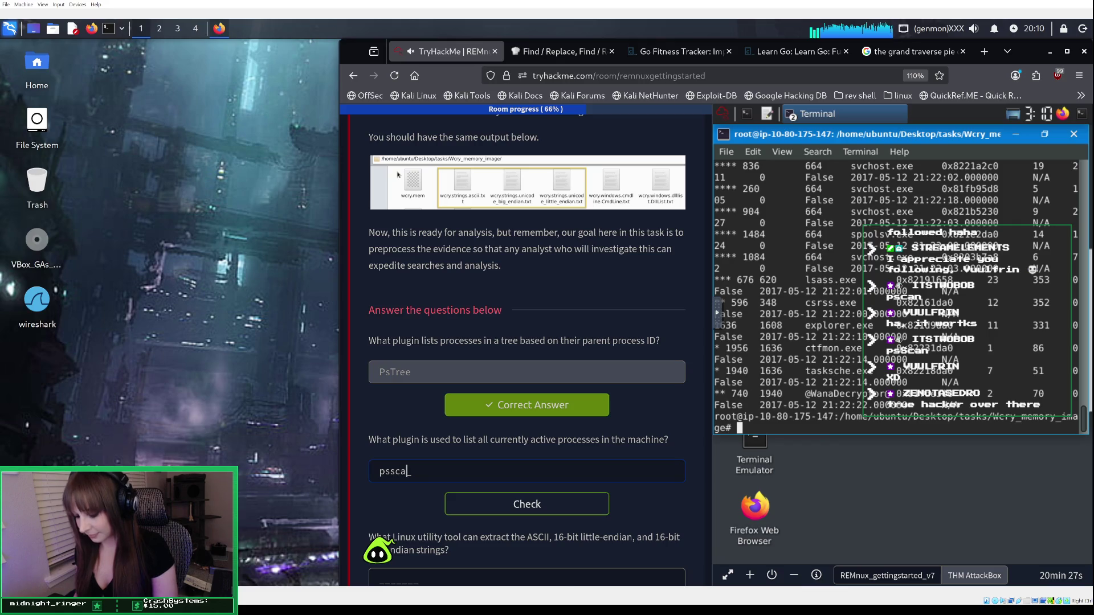
{"action": "key", "text": "Return"}
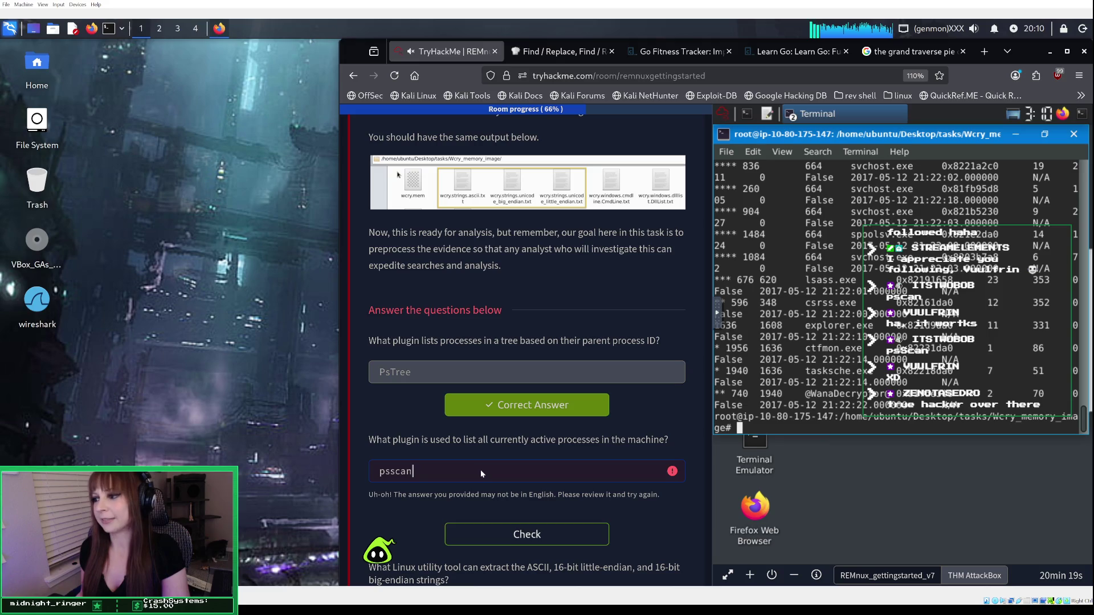
{"action": "key", "text": "BackSpace"}
{"action": "key", "text": "BackSpace"}
{"action": "key", "text": "BackSpace"}
{"action": "type", "text": "PSS"}
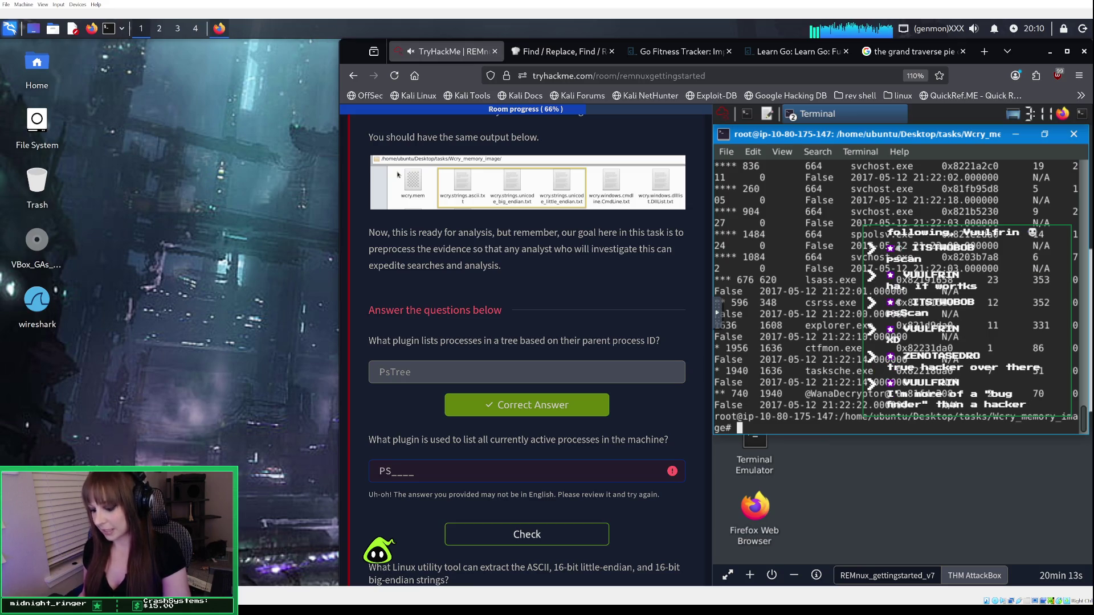
{"action": "type", "text": "can"}
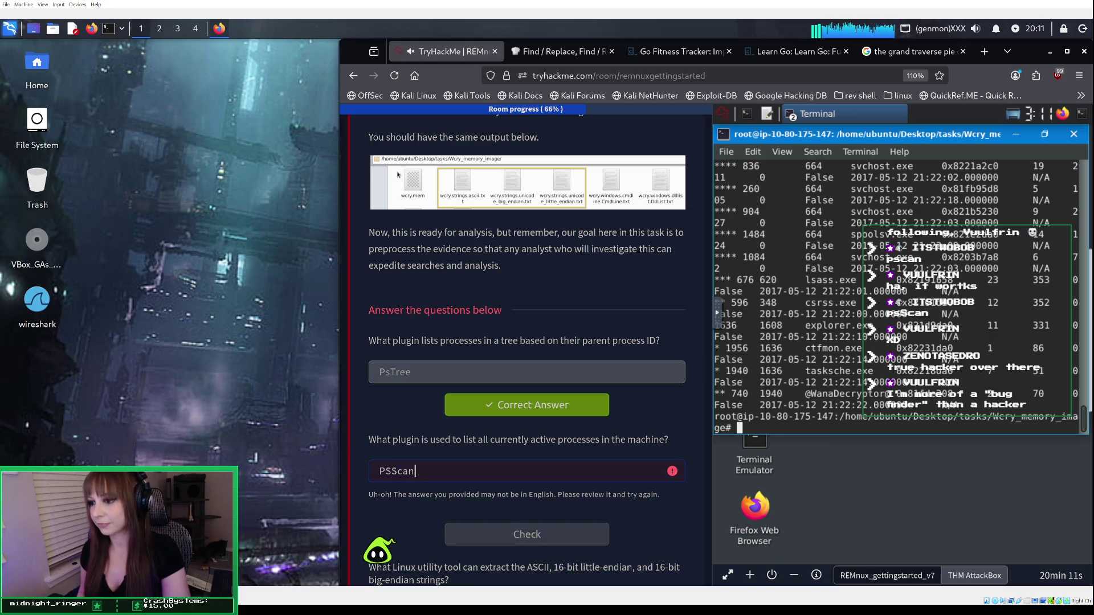
{"action": "scroll", "coordinate": [572, 360], "scroll_direction": "up", "scroll_amount": 3}
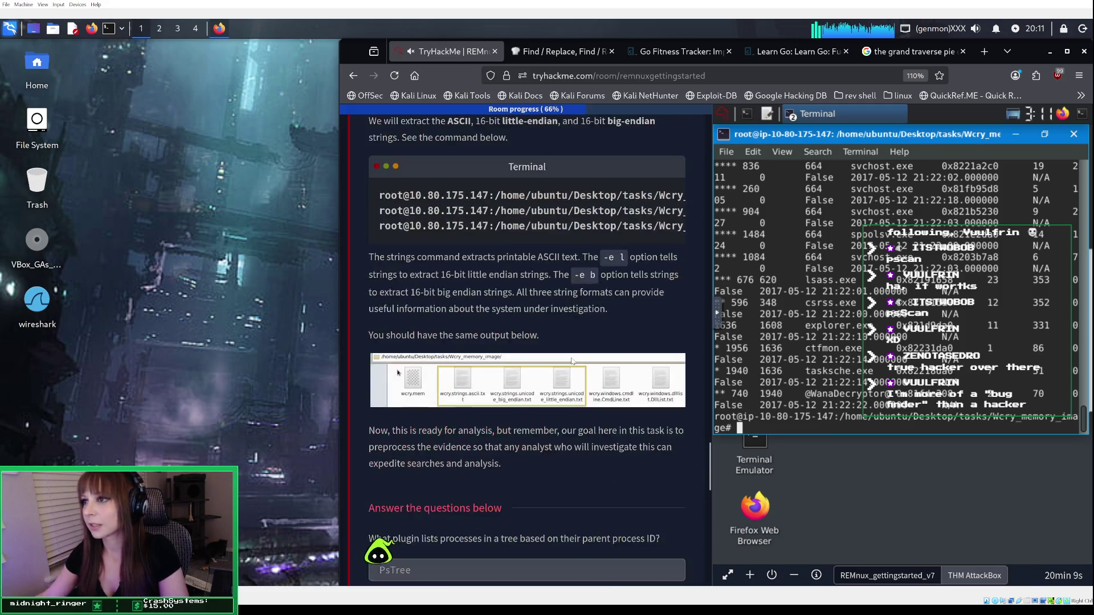
{"action": "scroll", "coordinate": [572, 360], "scroll_direction": "down", "scroll_amount": 3}
{"action": "scroll", "coordinate": [572, 360], "scroll_direction": "up", "scroll_amount": 7}
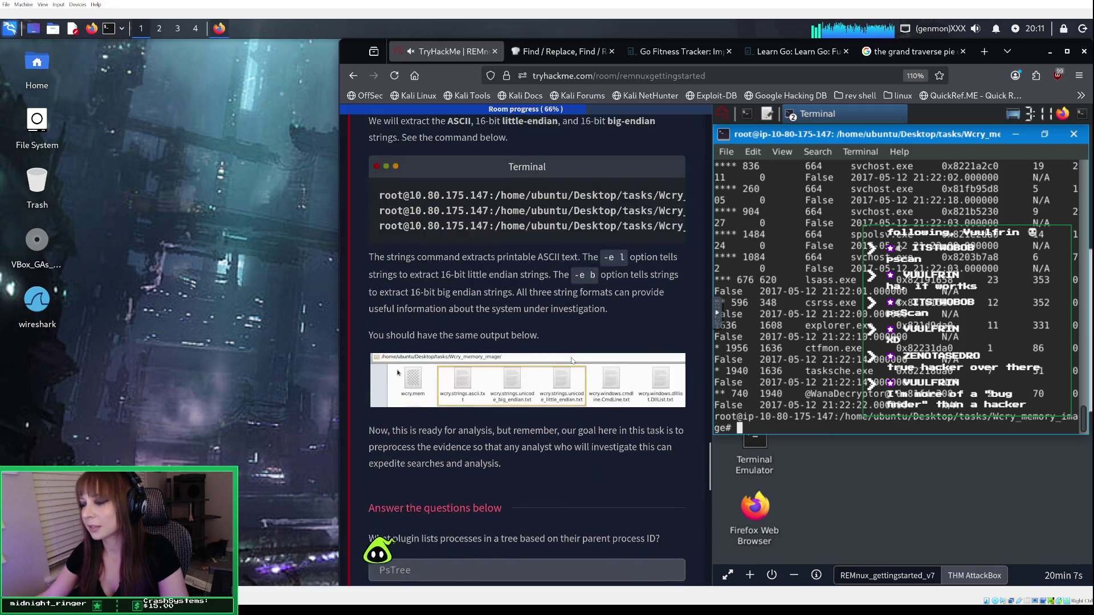
{"action": "scroll", "coordinate": [573, 360], "scroll_direction": "up", "scroll_amount": 10}
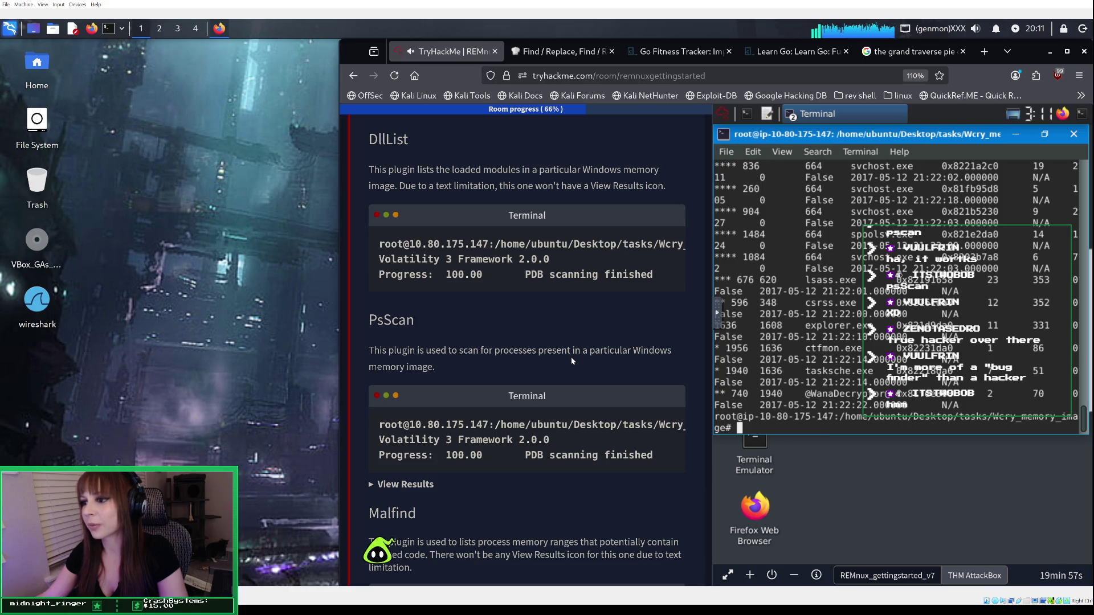
{"action": "scroll", "coordinate": [572, 358], "scroll_direction": "down", "scroll_amount": 3}
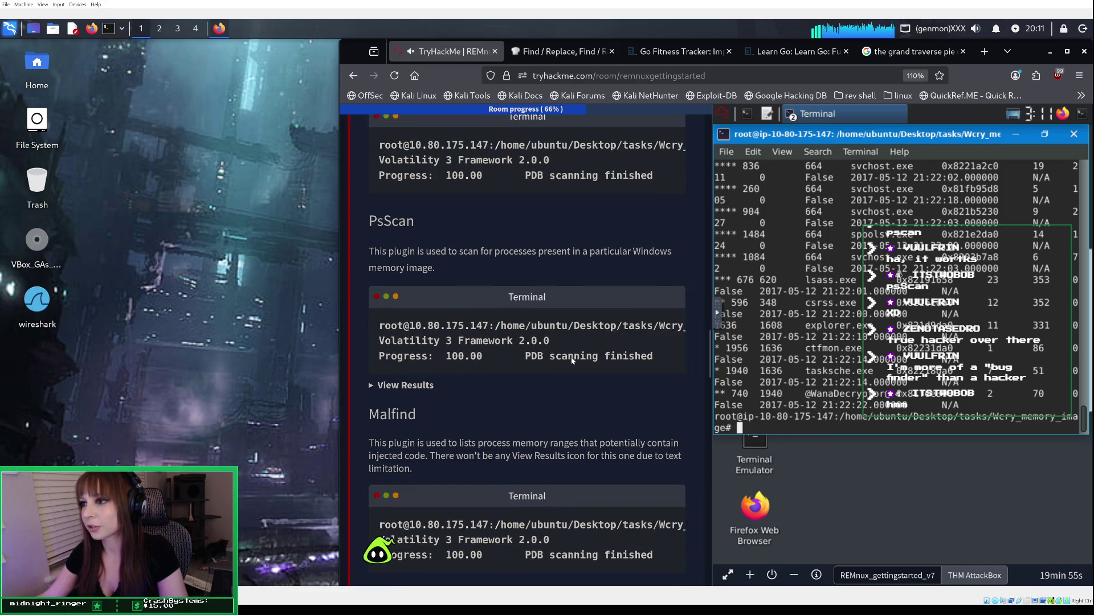
{"action": "scroll", "coordinate": [572, 360], "scroll_direction": "up", "scroll_amount": 3}
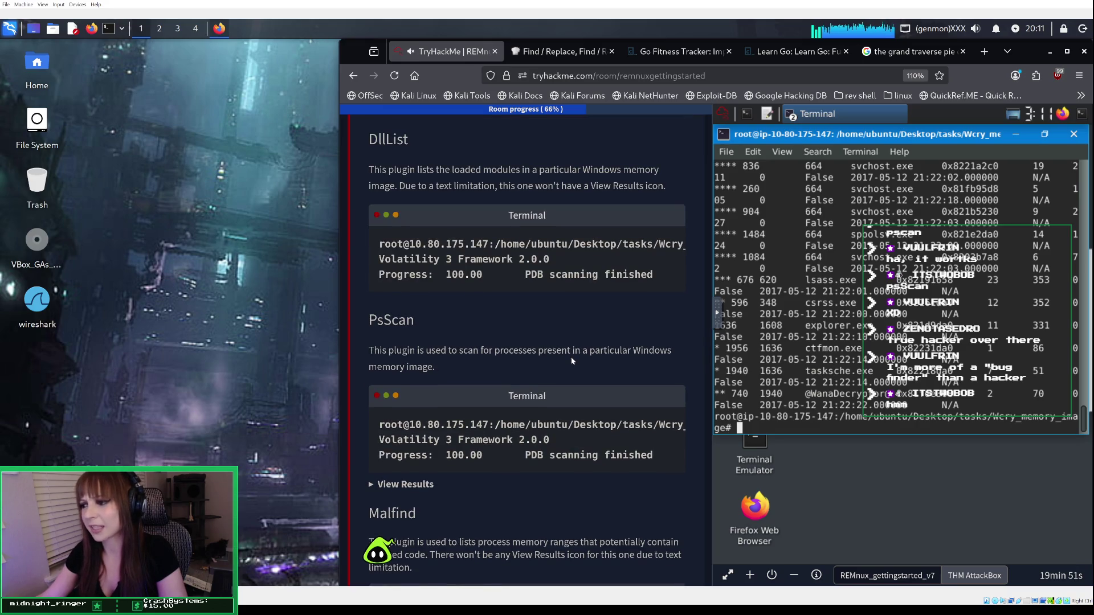
{"action": "scroll", "coordinate": [572, 360], "scroll_direction": "down", "scroll_amount": 4}
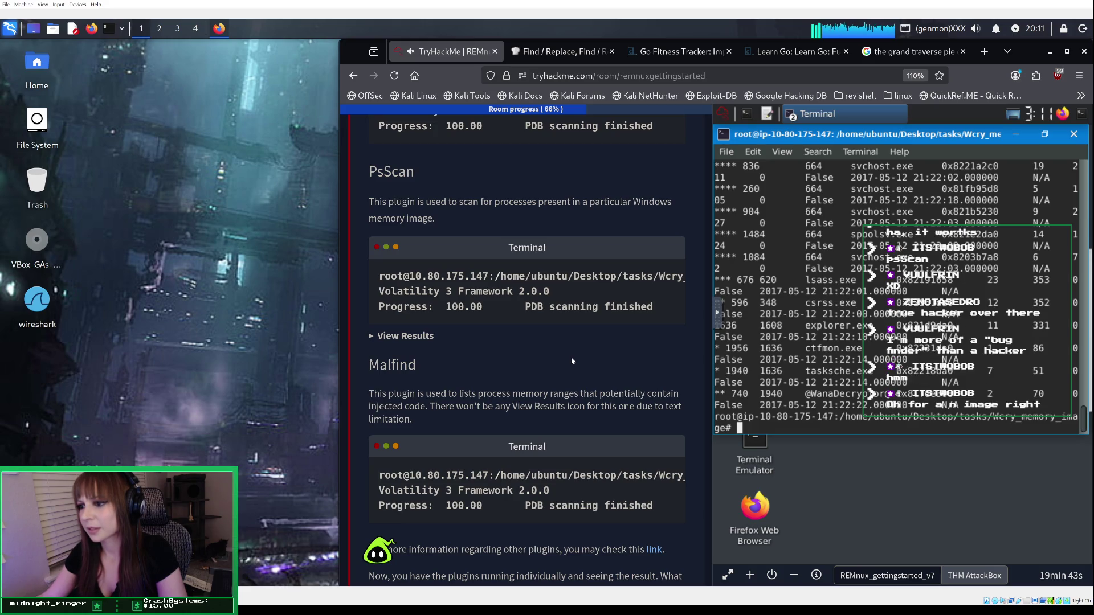
{"action": "scroll", "coordinate": [572, 361], "scroll_direction": "down", "scroll_amount": 3}
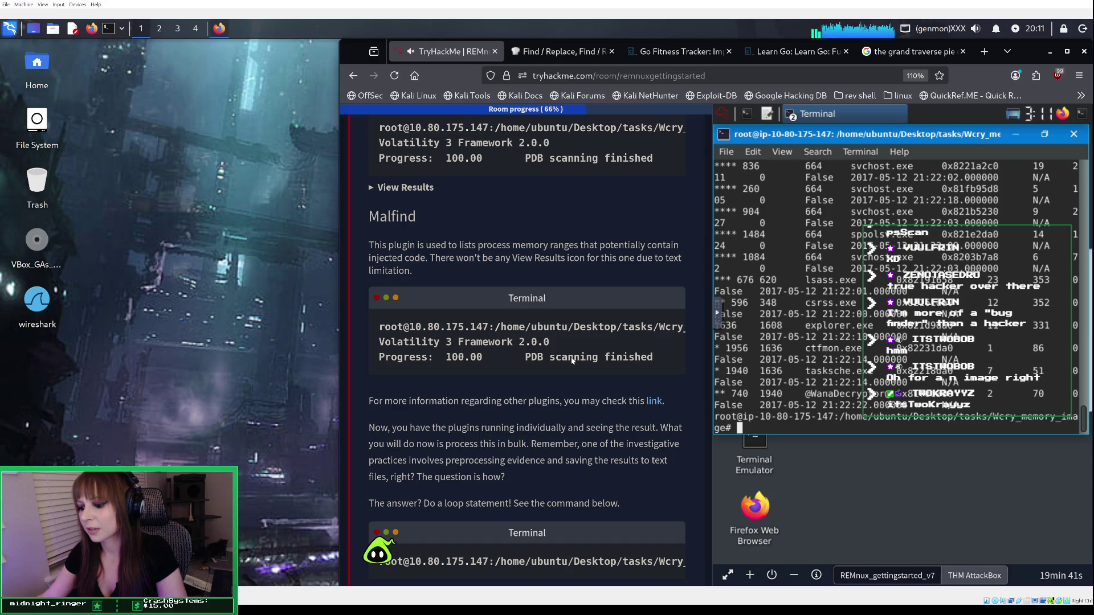